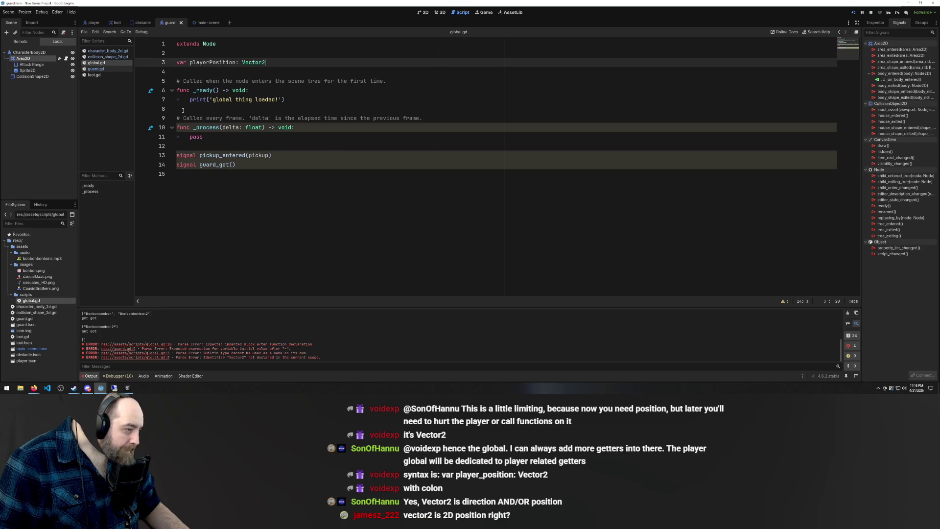
# - Review the playerPosition declaration in global.gd, then open the player scene's character_body_2d.gd script
pyautogui.click(241, 90)
pyautogui.click(220, 63)
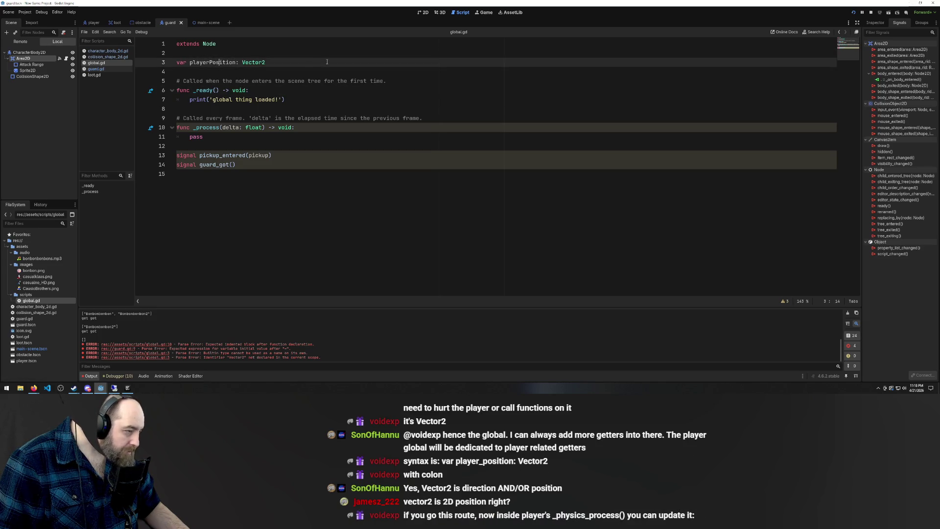
pyautogui.click(199, 71)
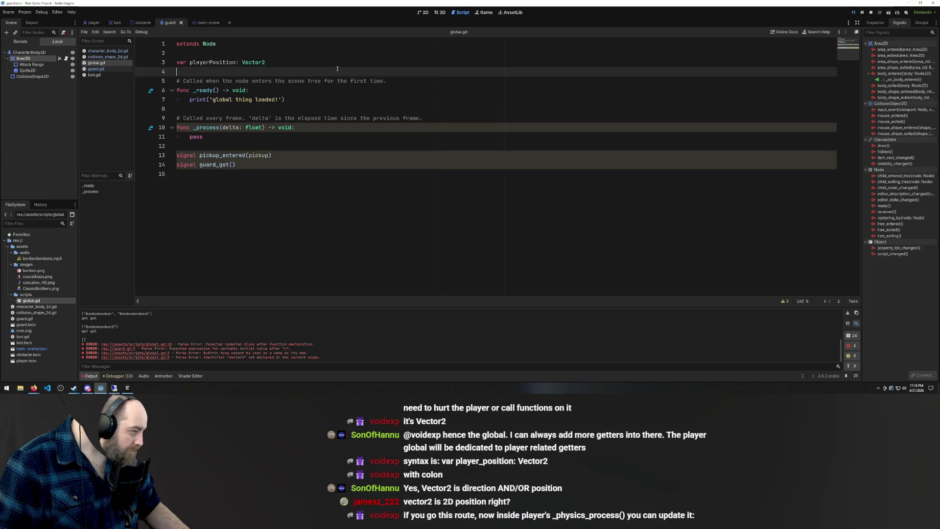
pyautogui.click(97, 21)
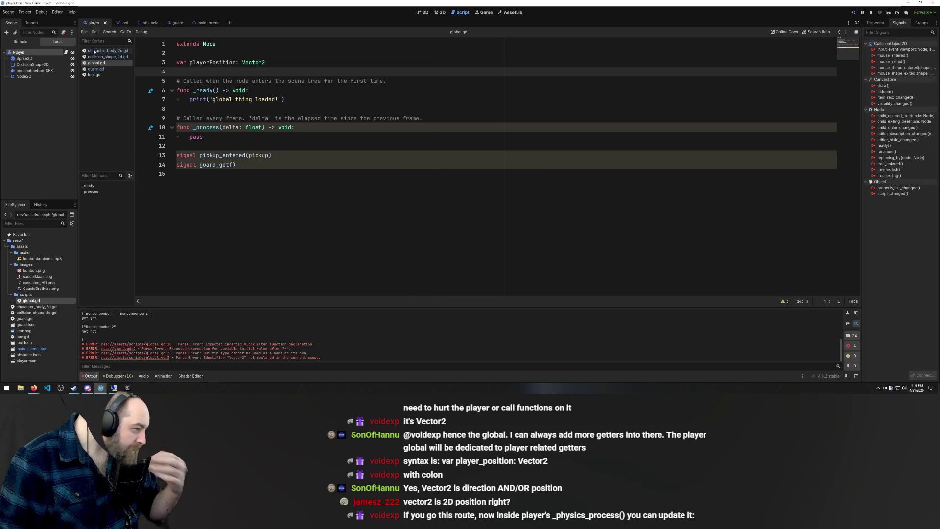
pyautogui.click(105, 51)
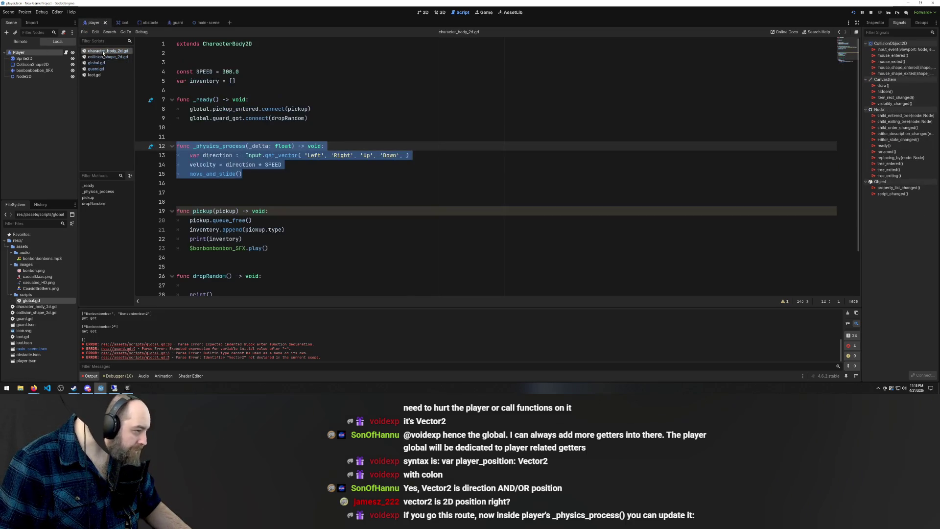
# - Add global.playerPosition = self.position as the first line of the player's _physics_process and save
pyautogui.click(298, 174)
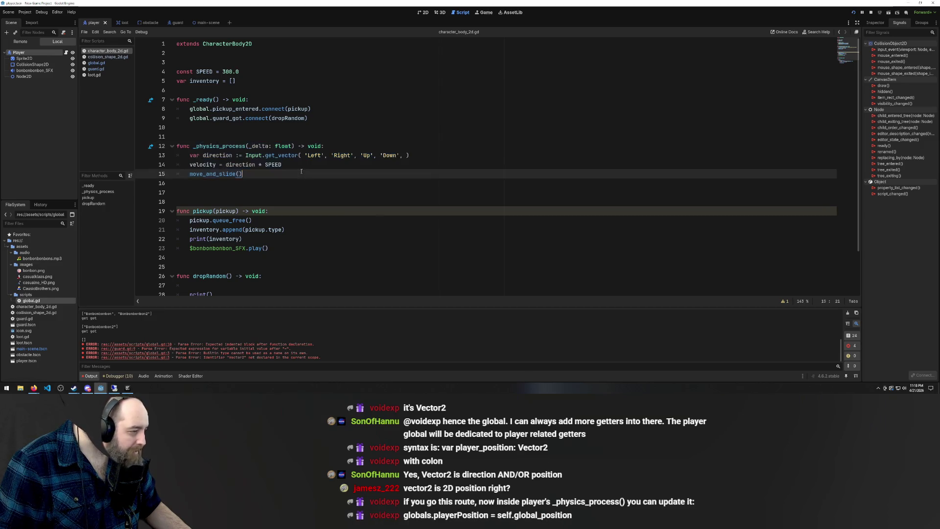
pyautogui.click(285, 208)
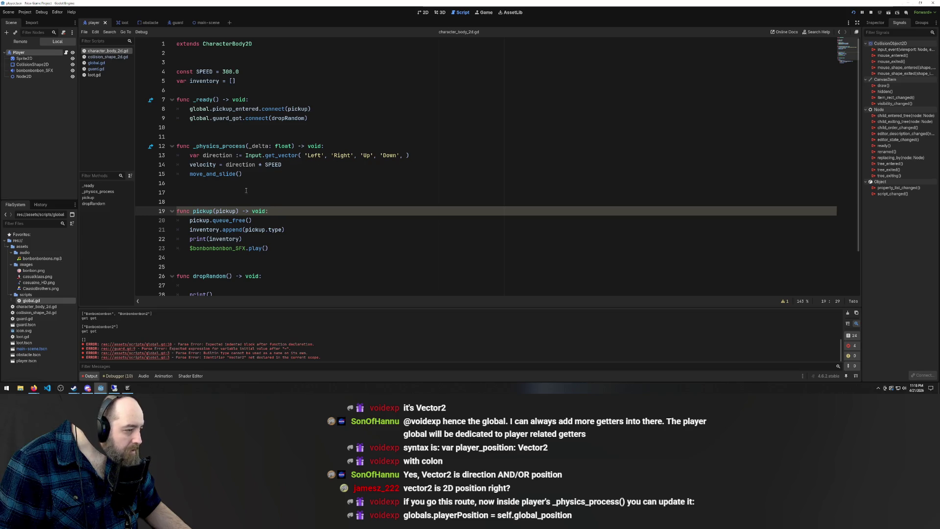
pyautogui.click(333, 146)
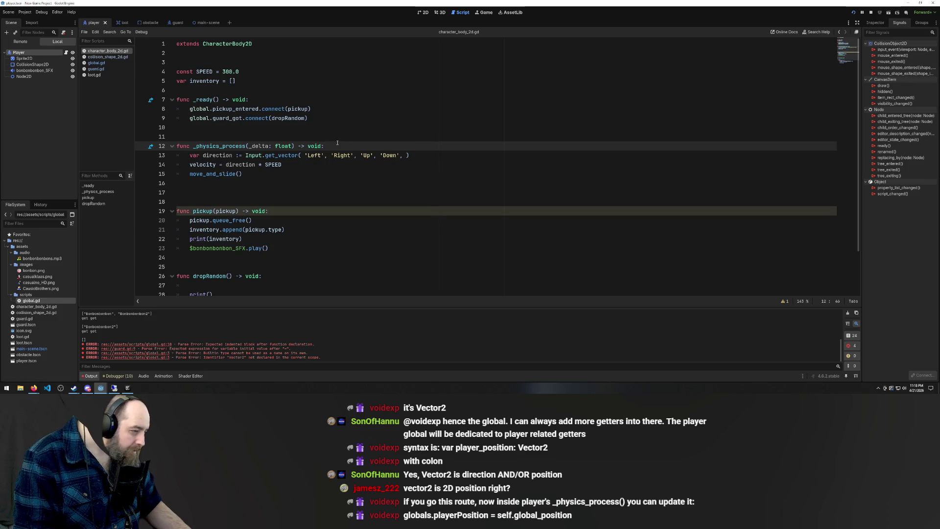
pyautogui.press('Return')
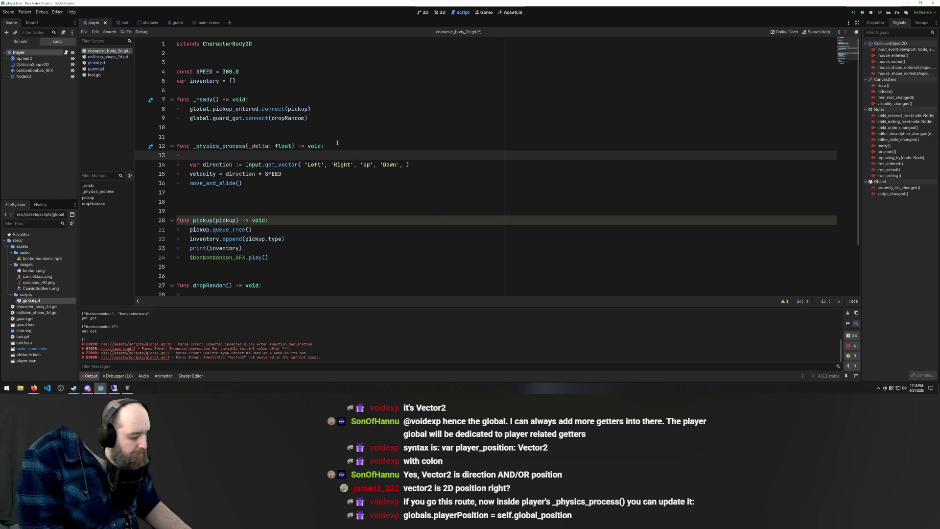
pyautogui.write('global')
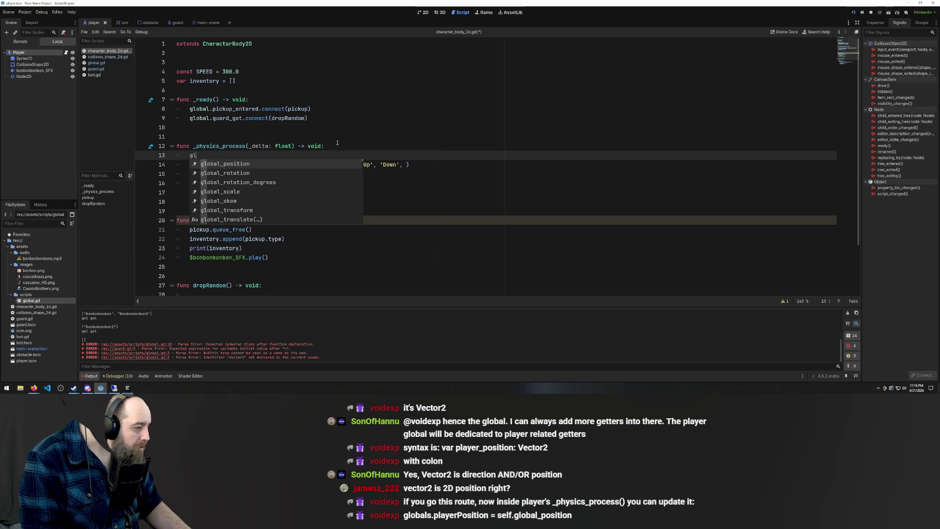
pyautogui.write('.pl')
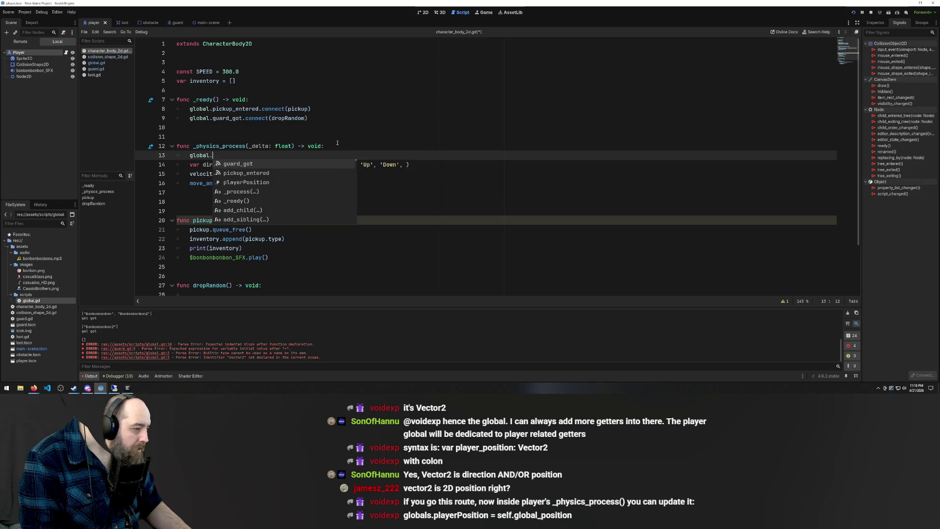
pyautogui.press('Return')
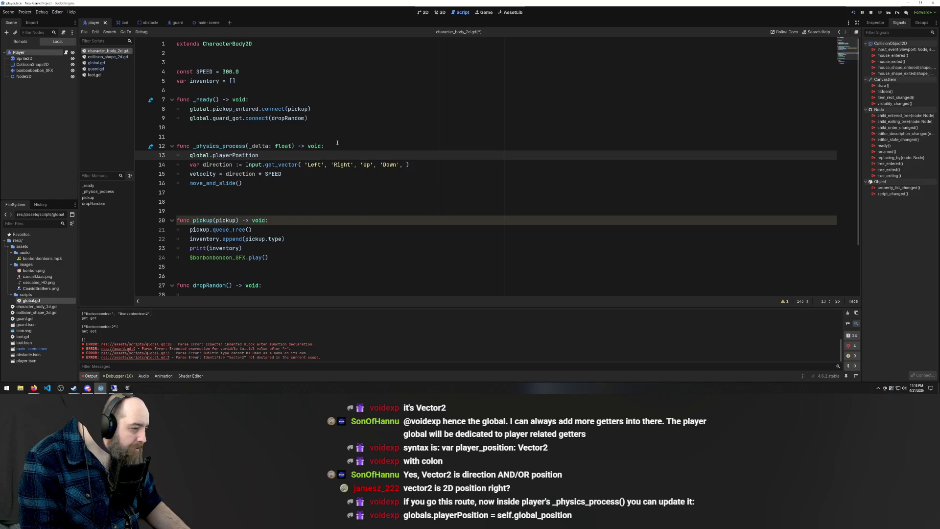
pyautogui.write(' = ')
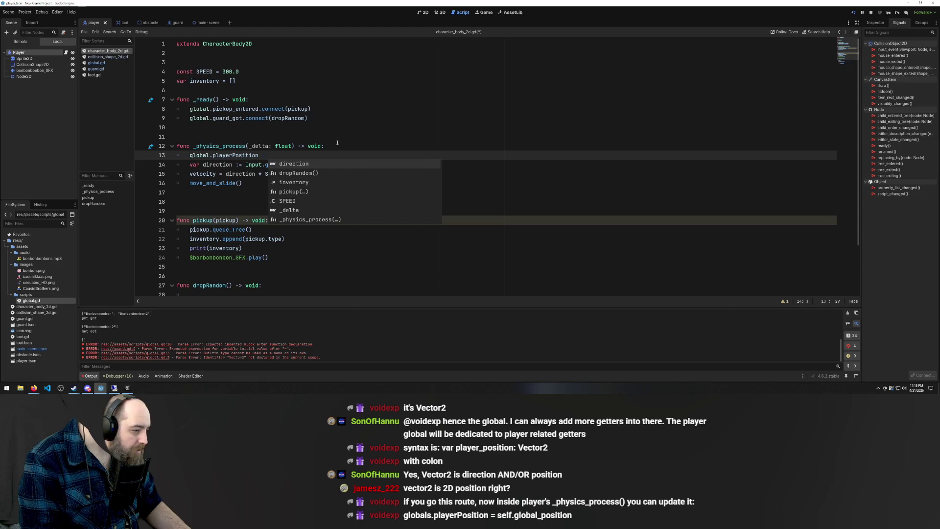
pyautogui.write('self.')
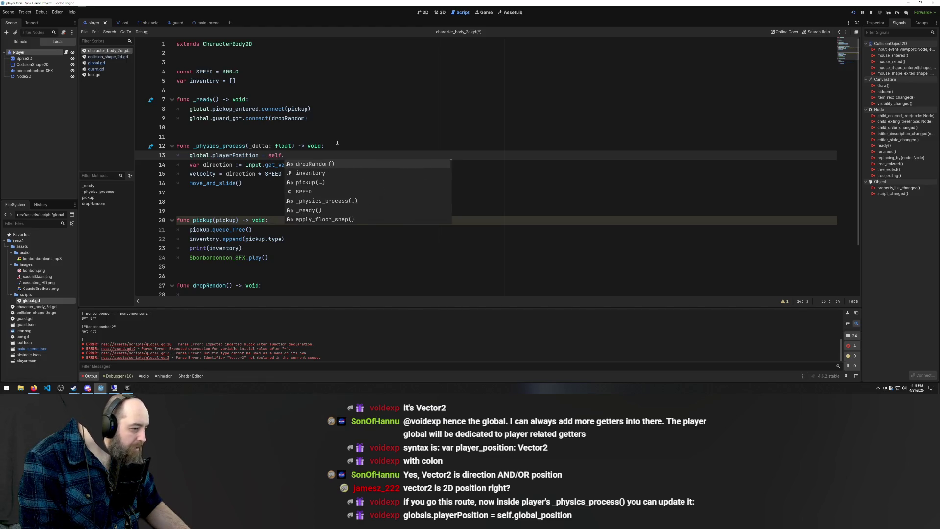
pyautogui.write('vect')
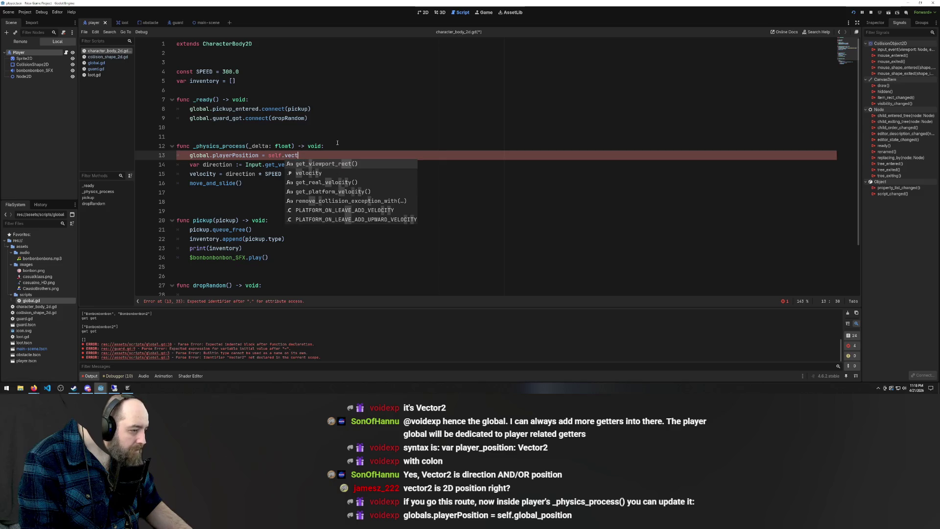
pyautogui.press('BackSpace')
pyautogui.press('BackSpace')
pyautogui.press('BackSpace')
pyautogui.press('BackSpace')
pyautogui.write('position')
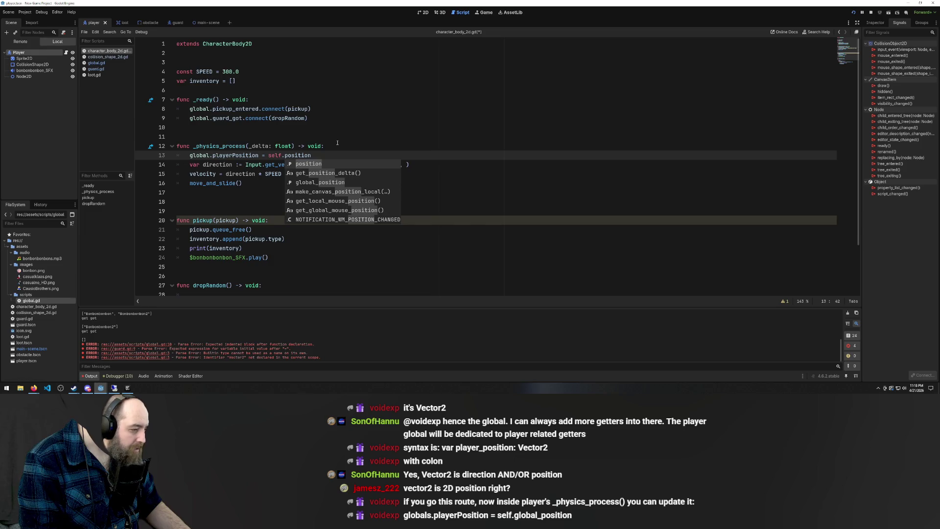
pyautogui.hotkey('ctrl', 's')
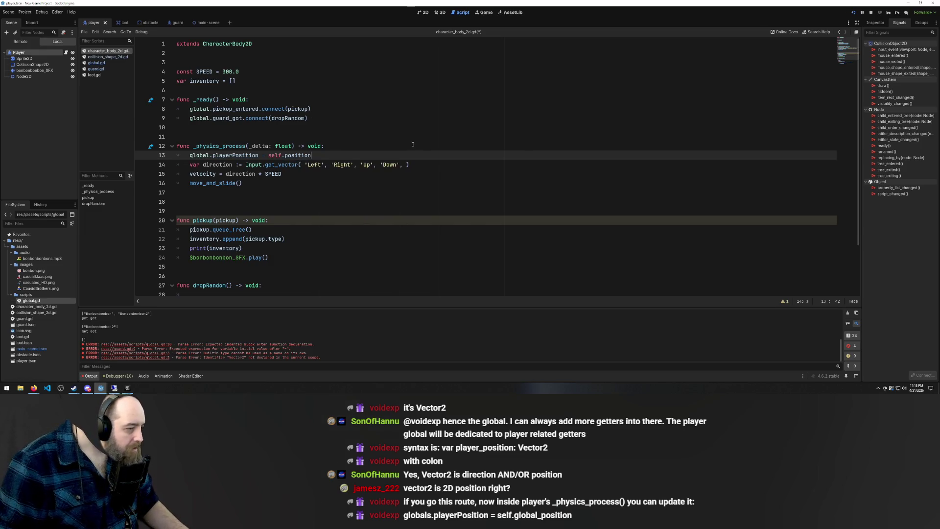
pyautogui.scroll(-2, 409, 167)
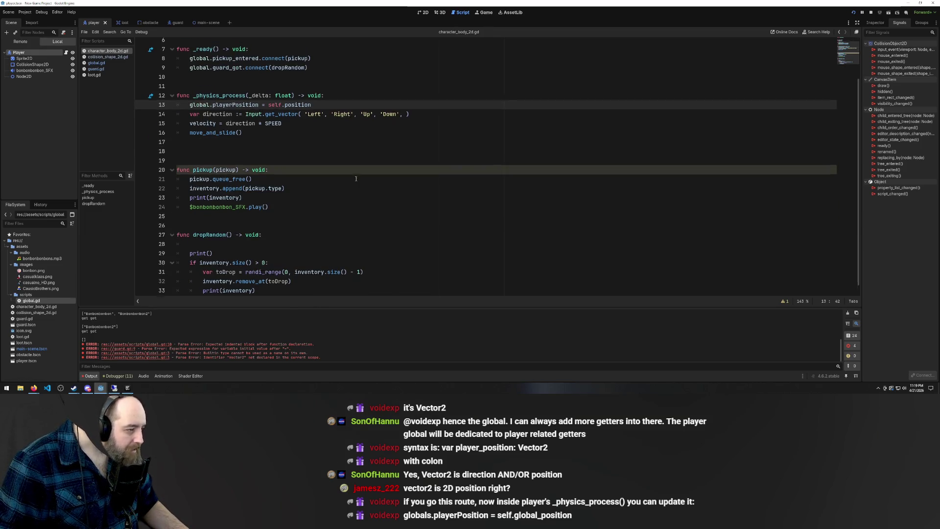
pyautogui.scroll(2, 404, 188)
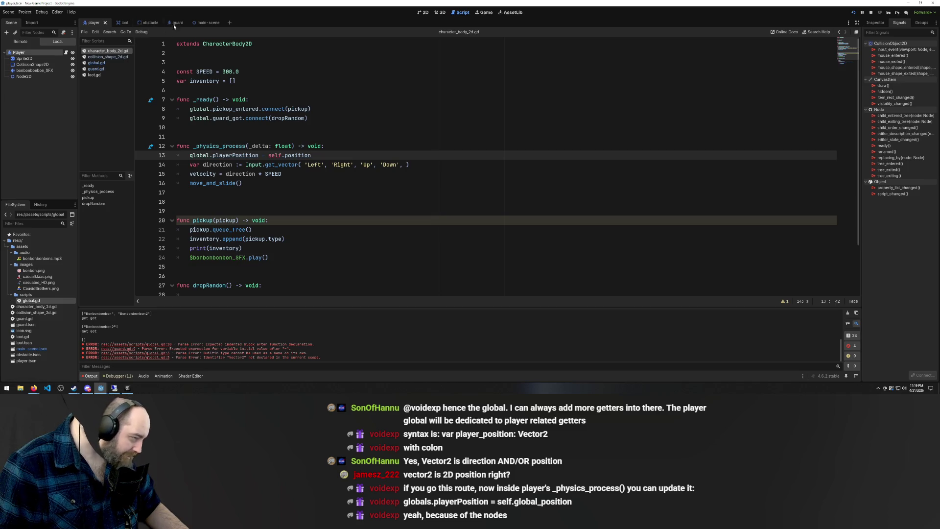
pyautogui.click(424, 12)
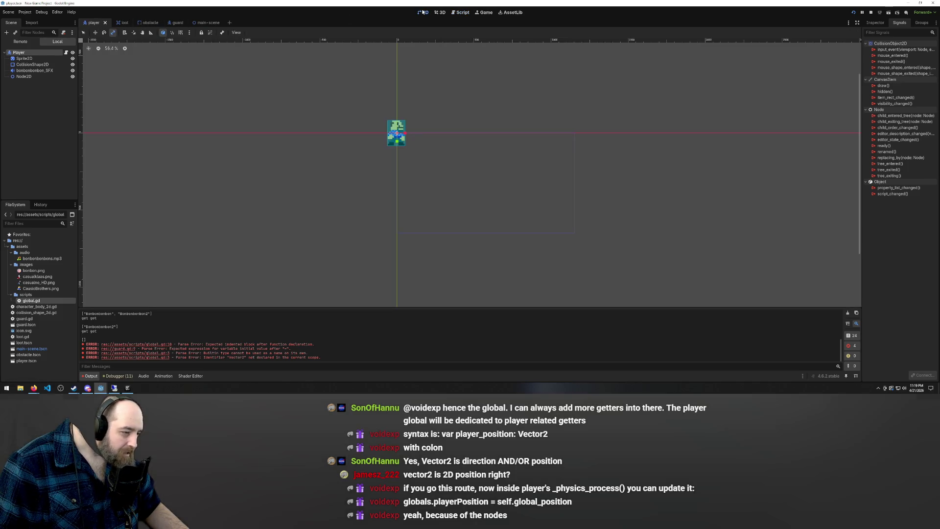
pyautogui.scroll(2, 386, 133)
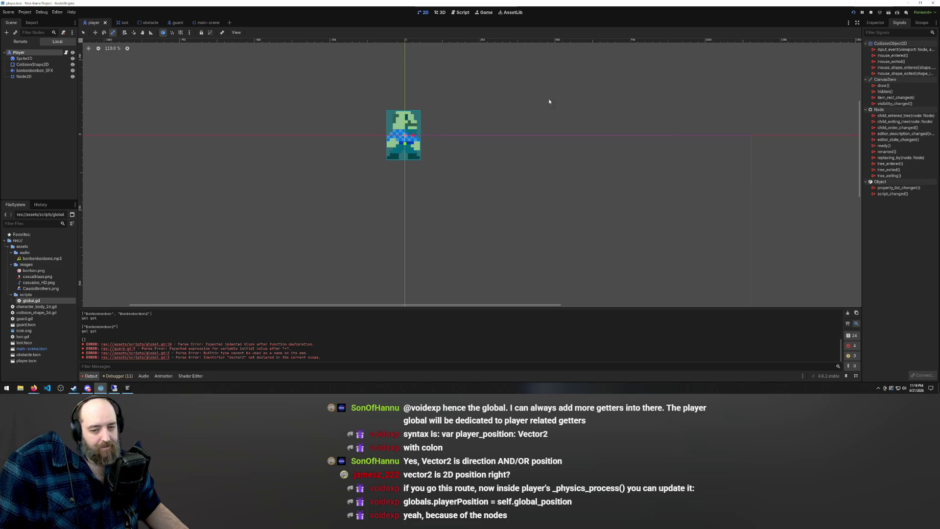
pyautogui.click(66, 53)
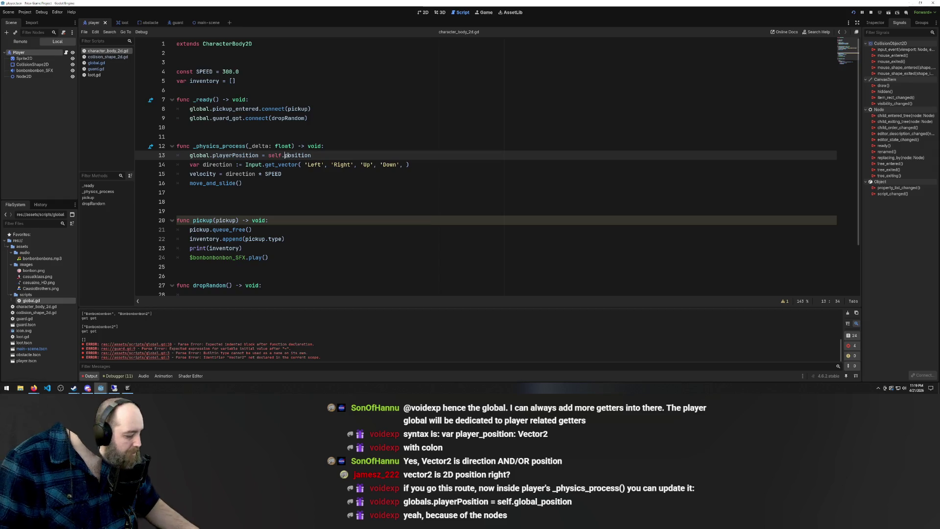
# - Change line 13 to assign self.global_position, save the player script, and switch to the main scene
pyautogui.click(285, 156)
pyautogui.write('global_')
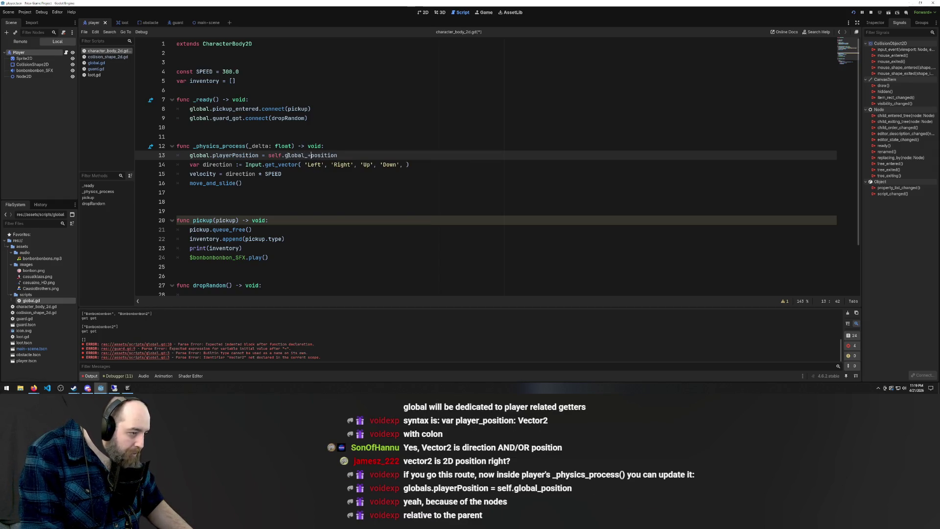
pyautogui.click(244, 127)
pyautogui.hotkey('ctrl', 's')
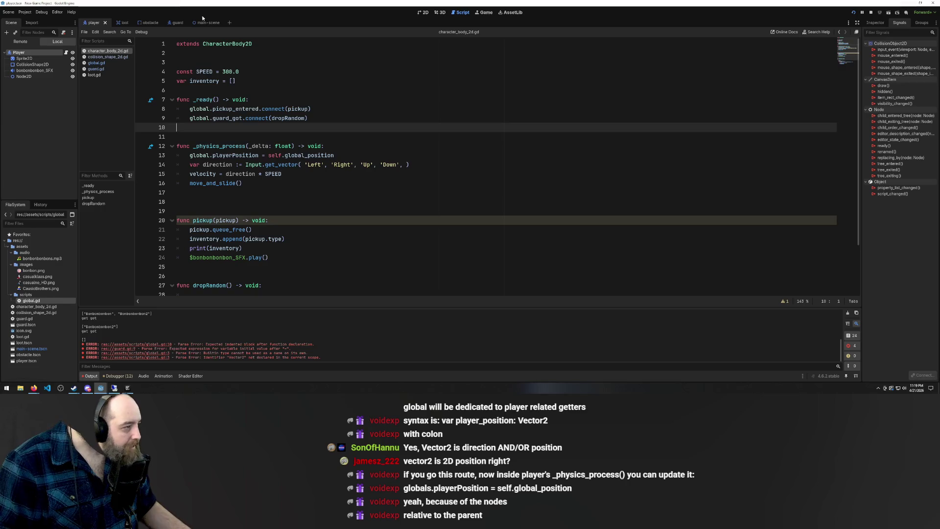
pyautogui.click(197, 23)
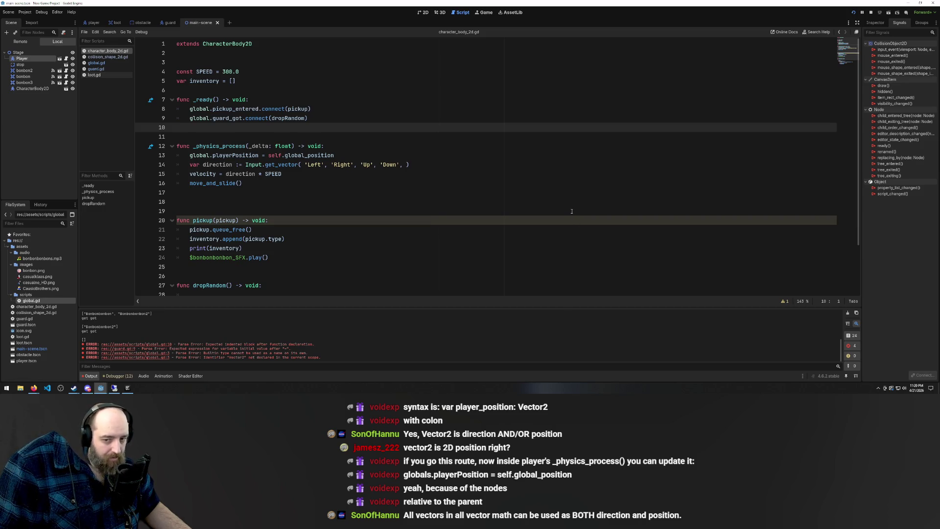
# - Show the main scene in 2D and run the project with F5, hitting guard.gd's line 9 parse error
pyautogui.click(539, 155)
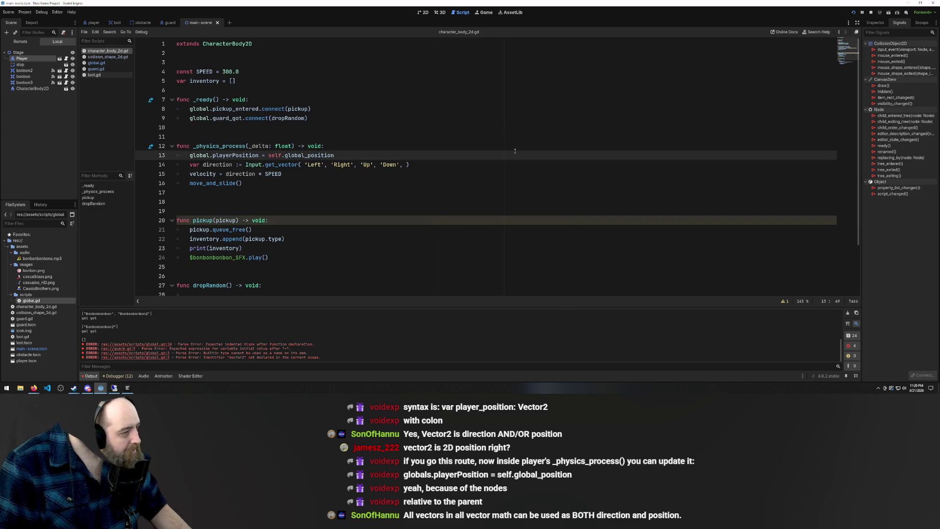
pyautogui.click(467, 71)
pyautogui.hotkey('ctrl', 'F1')
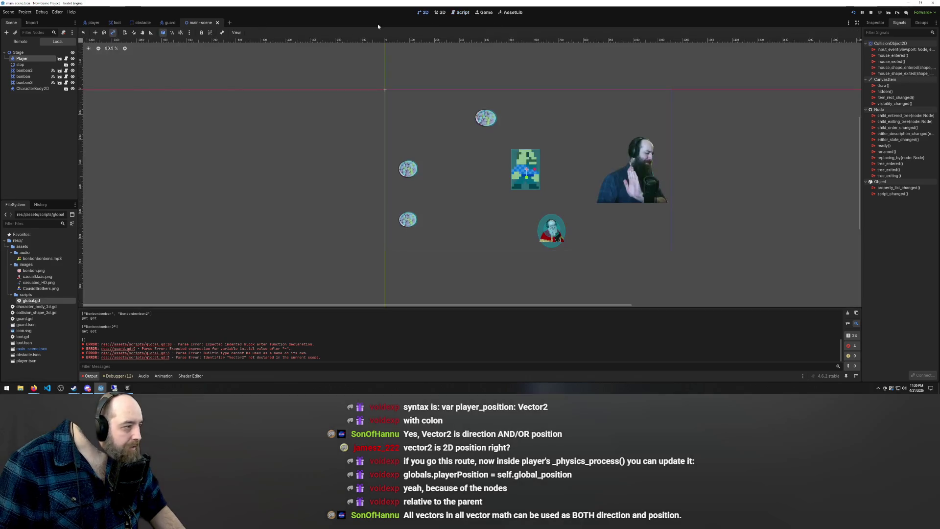
pyautogui.press('F5')
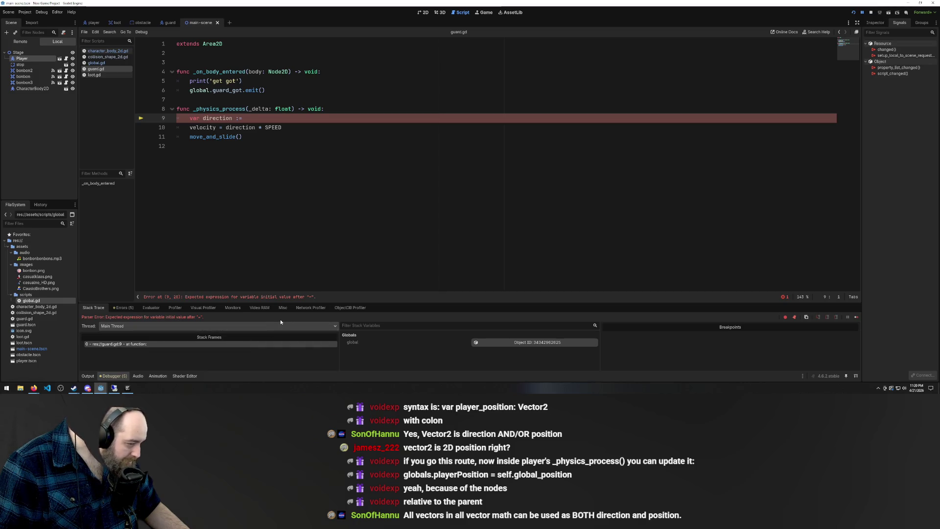
# - Inspect the reported errors and try deleting the incomplete direction line on line 9, then undo it
pyautogui.click(130, 307)
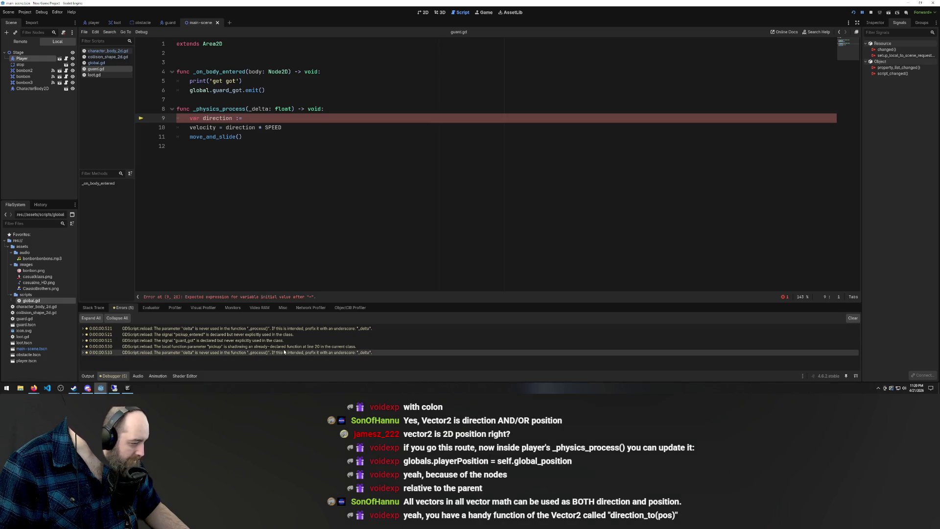
pyautogui.click(98, 307)
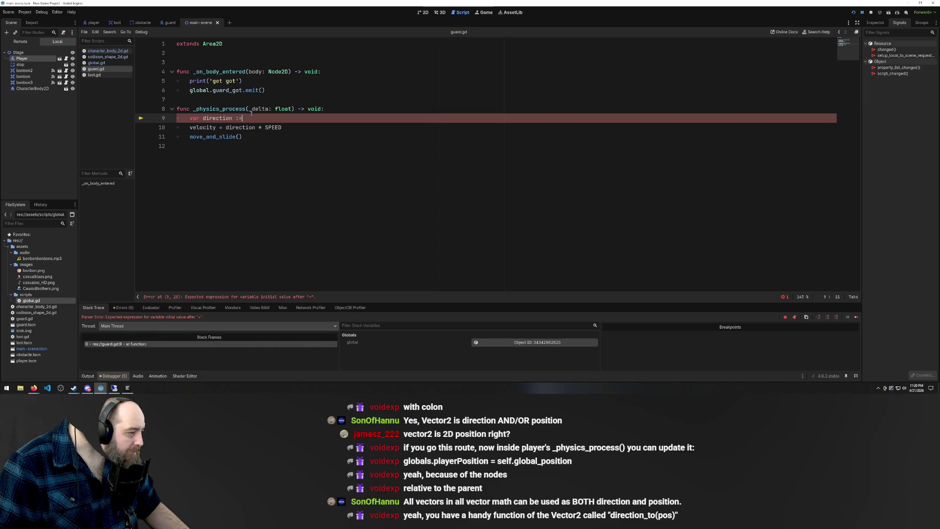
pyautogui.moveTo(270, 115); pyautogui.dragTo(177, 118)
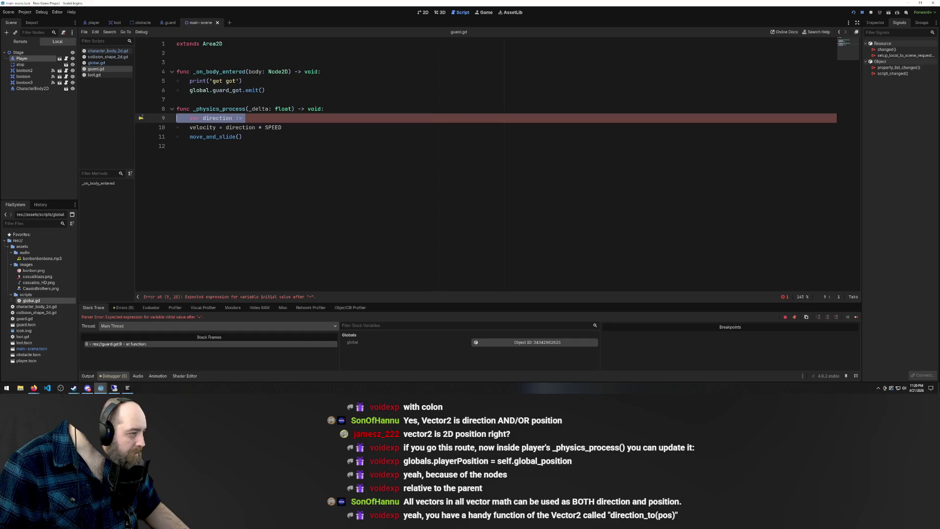
pyautogui.press('BackSpace')
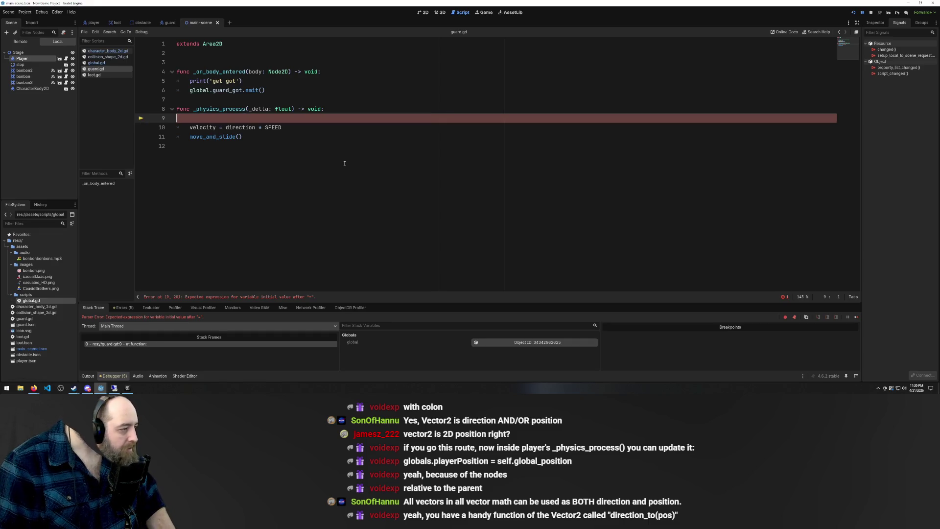
pyautogui.hotkey('ctrl', 'z')
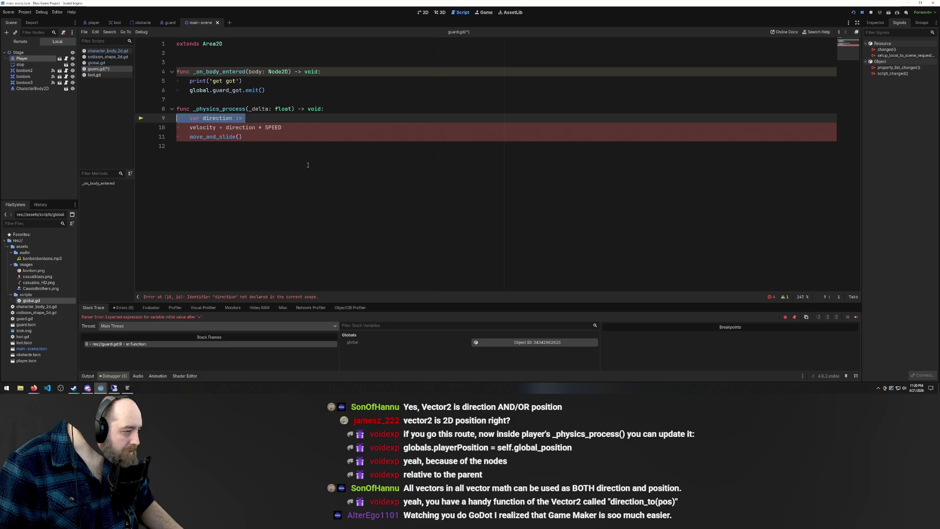
# - Comment out the three movement lines with Ctrl+K, add a pass line below, and save guard.gd
pyautogui.keyDown('shift'); pyautogui.click(287, 138); pyautogui.keyUp('shift')
pyautogui.hotkey('ctrl', 'k')
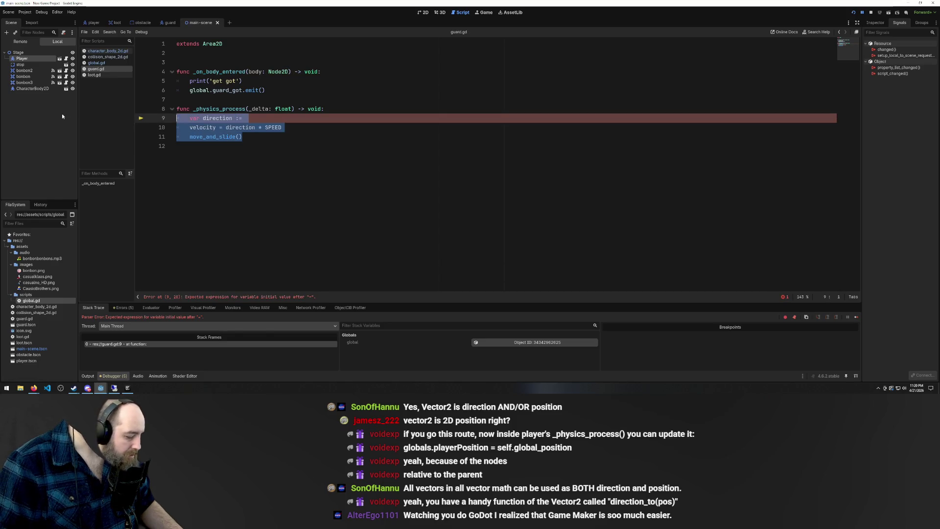
pyautogui.click(251, 138)
pyautogui.press('Return')
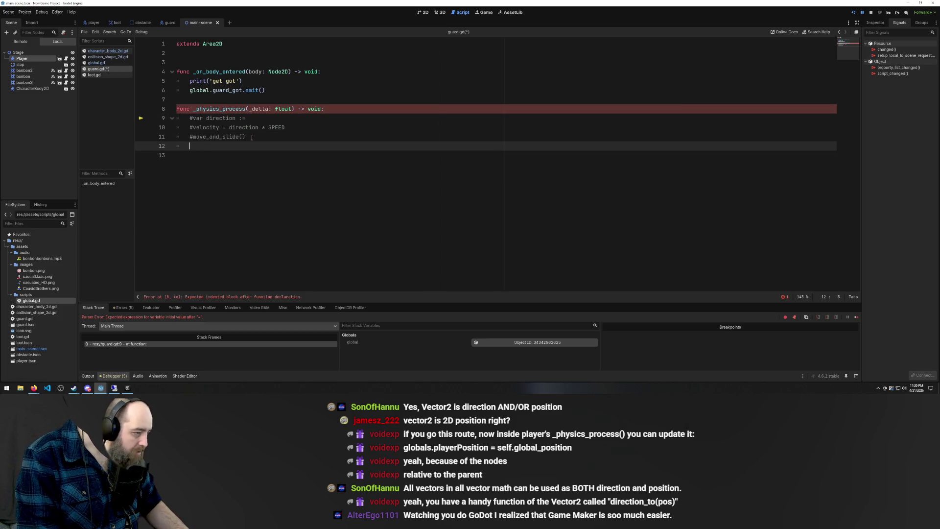
pyautogui.write('pass')
pyautogui.hotkey('ctrl', 's')
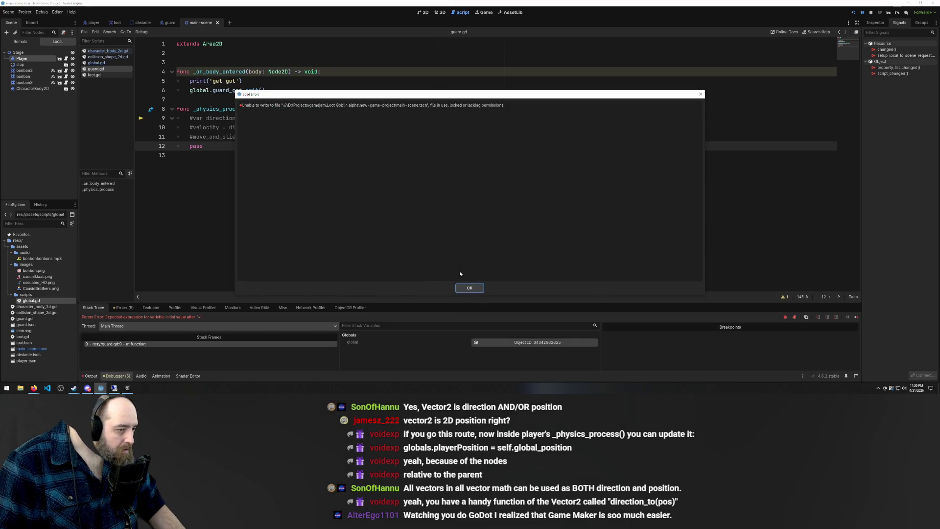
# - Dismiss the main-scene.tscn save error and close the previously running game window
pyautogui.click(460, 285)
pyautogui.moveTo(114, 386)
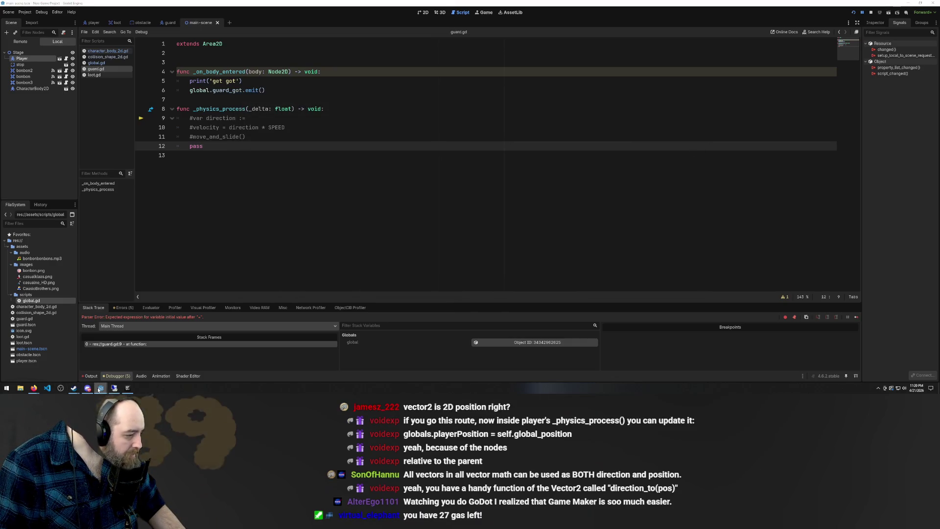
pyautogui.click(147, 354)
pyautogui.click(387, 205)
# - Run the game with F5, walk the player left, right and up, then stop it with F8
pyautogui.press('F5')
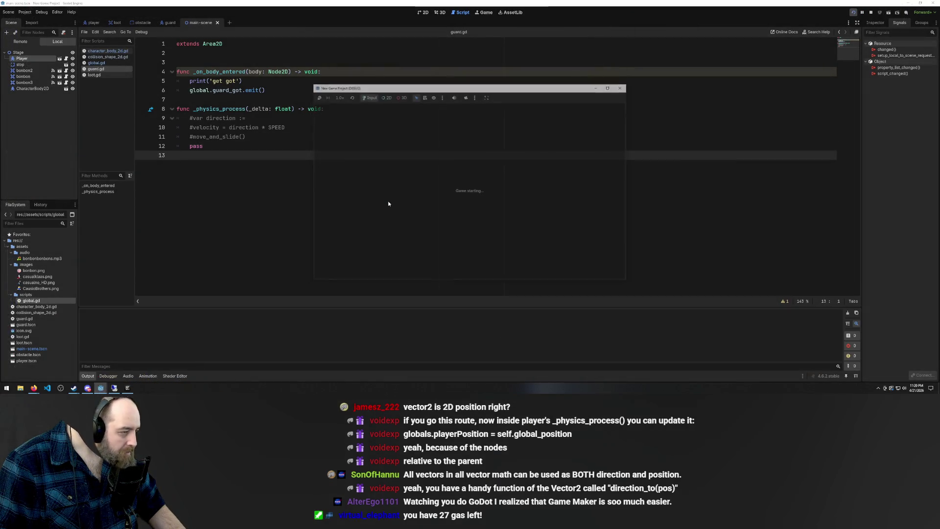
pyautogui.press('Left')
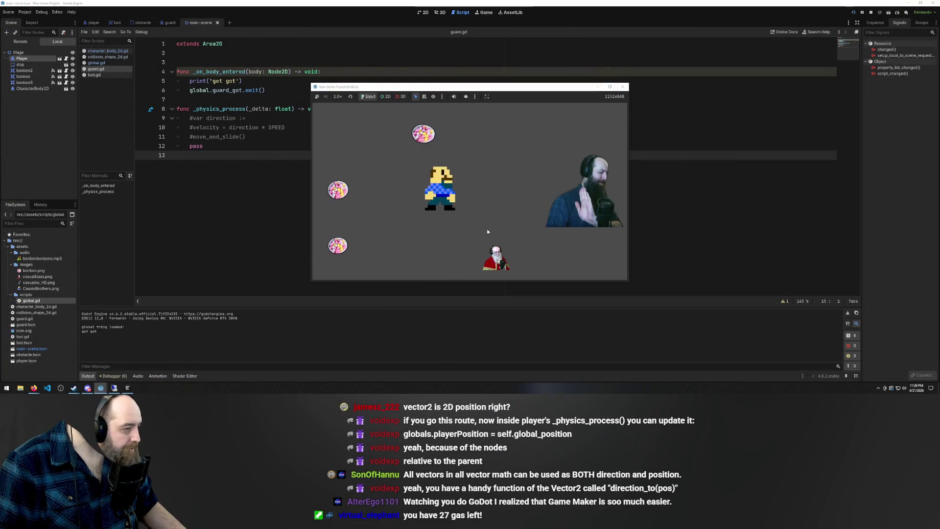
pyautogui.press('Right')
pyautogui.press('Left')
pyautogui.press('Up')
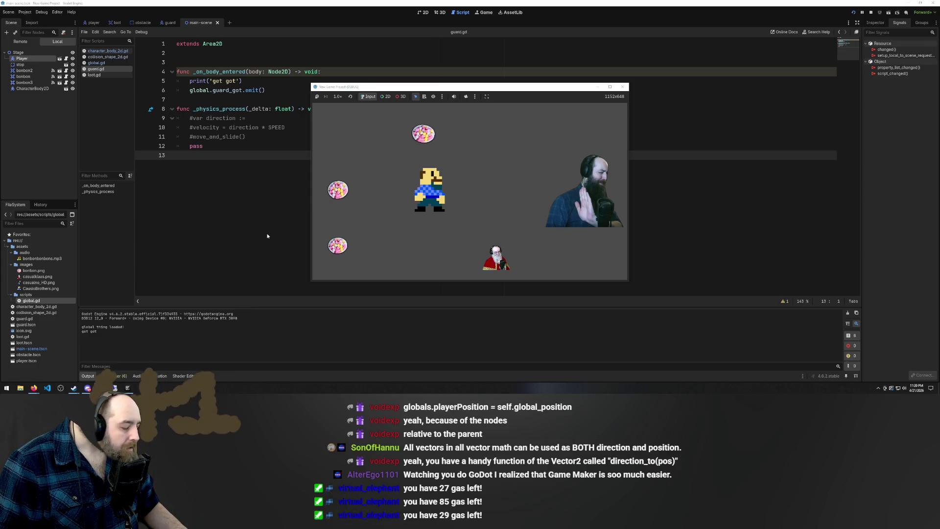
pyautogui.press('F8')
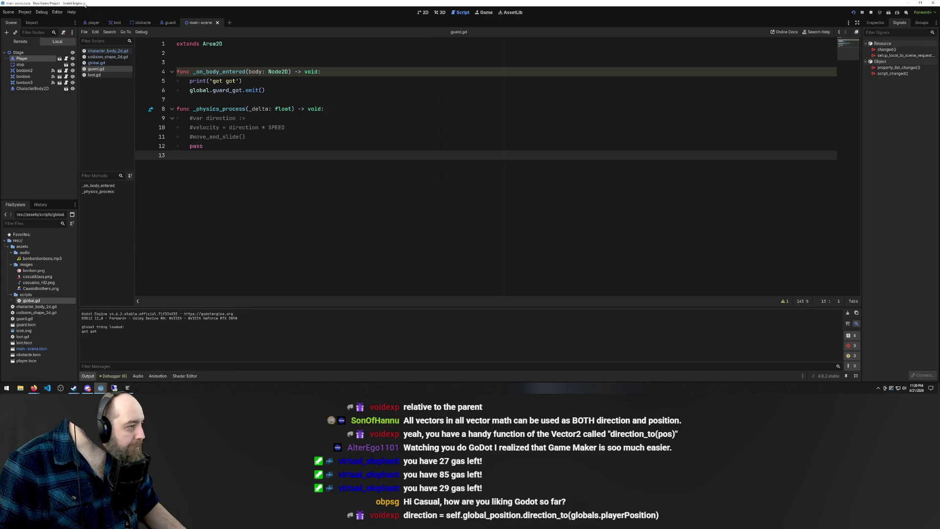
# - Switch to the guard scene and insert an empty line at the top of guard.gd's _physics_process
pyautogui.click(169, 23)
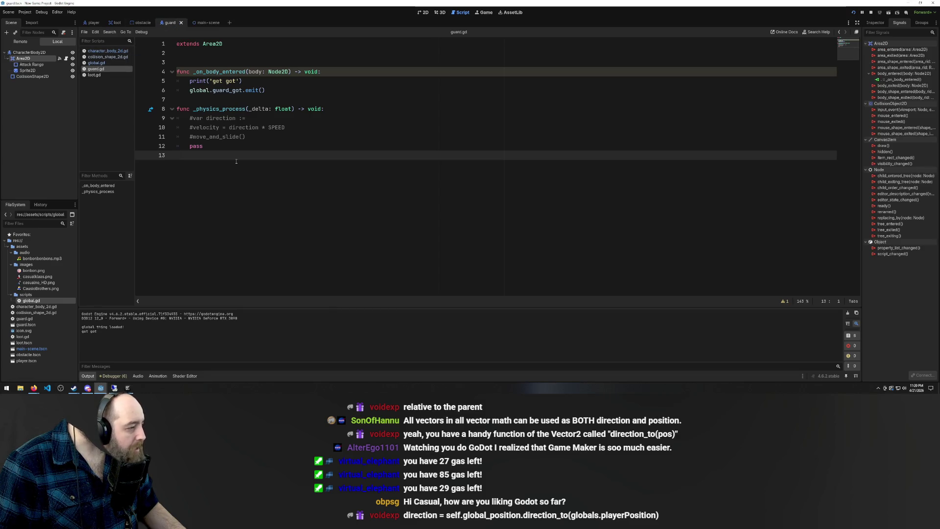
pyautogui.click(274, 88)
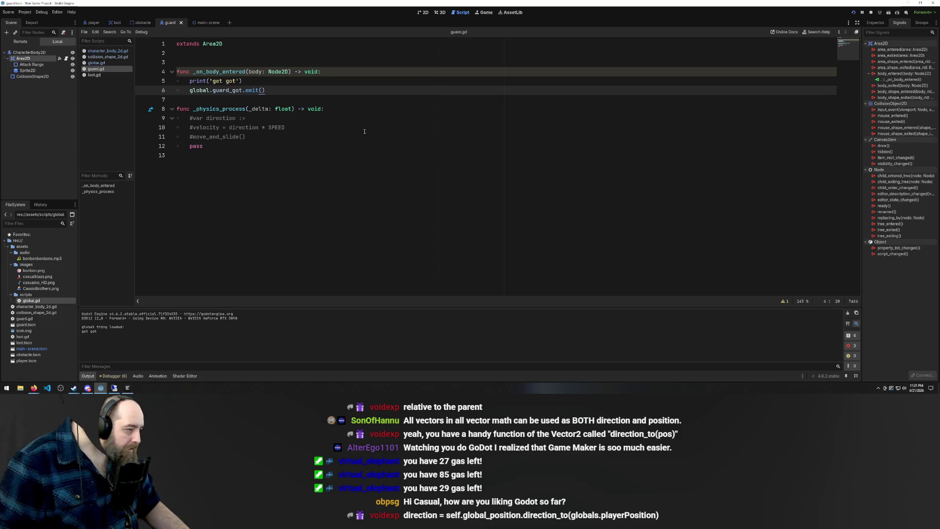
pyautogui.click(352, 109)
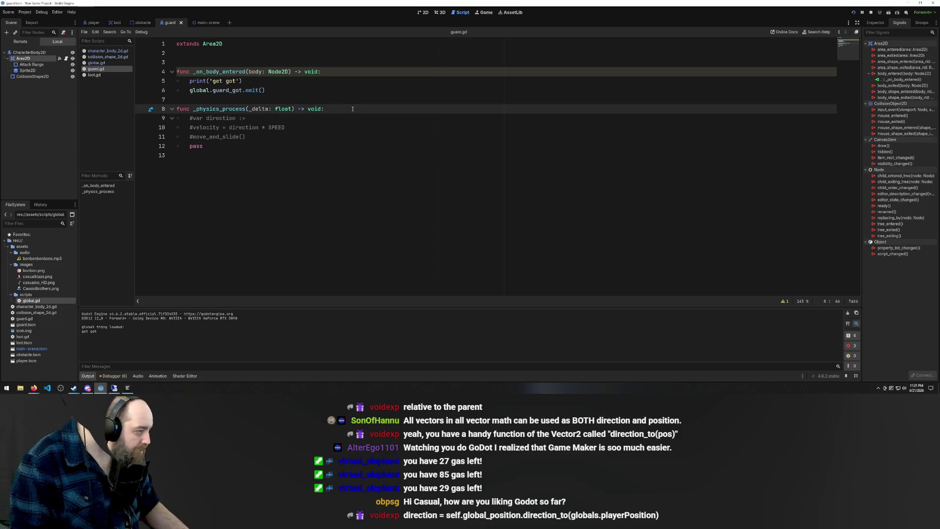
pyautogui.press('Return')
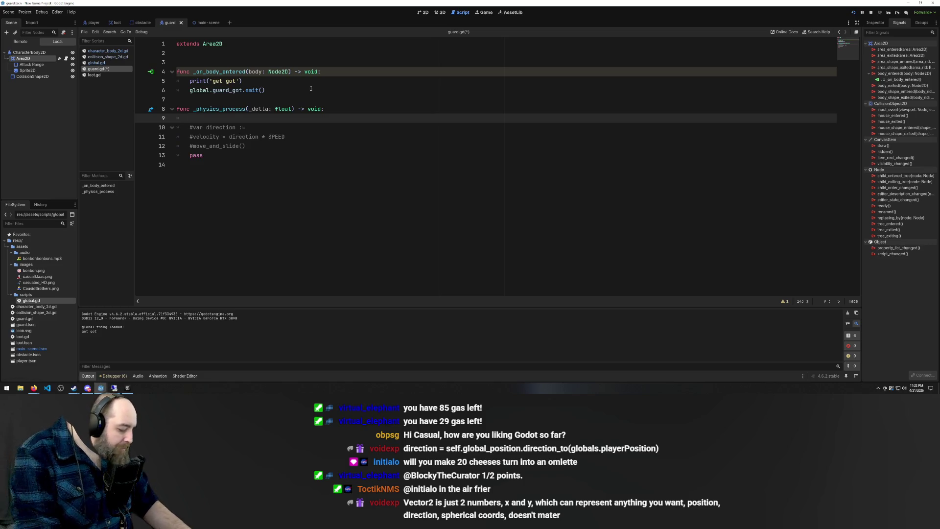
# - Write print(global.playerPosition) on line 9 of guard.gd using autocomplete, and save
pyautogui.write('print')
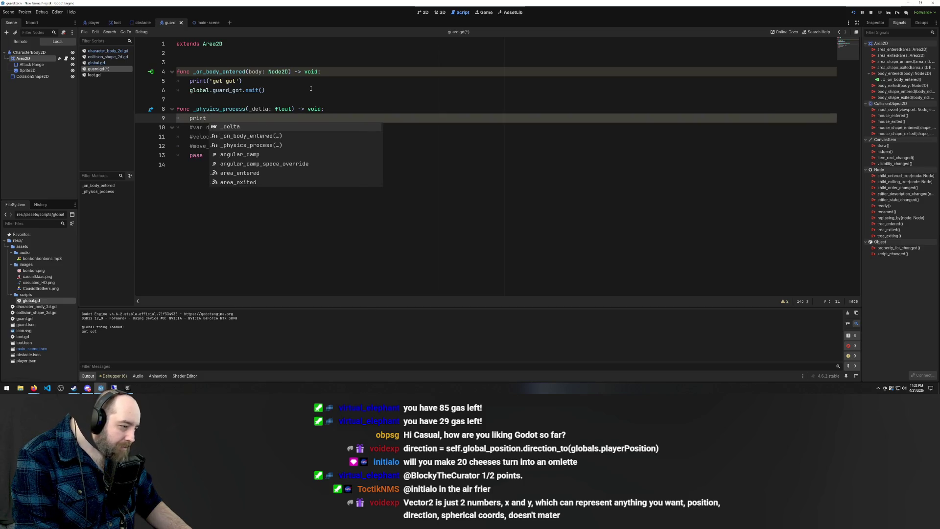
pyautogui.press('BackSpace')
pyautogui.write('(')
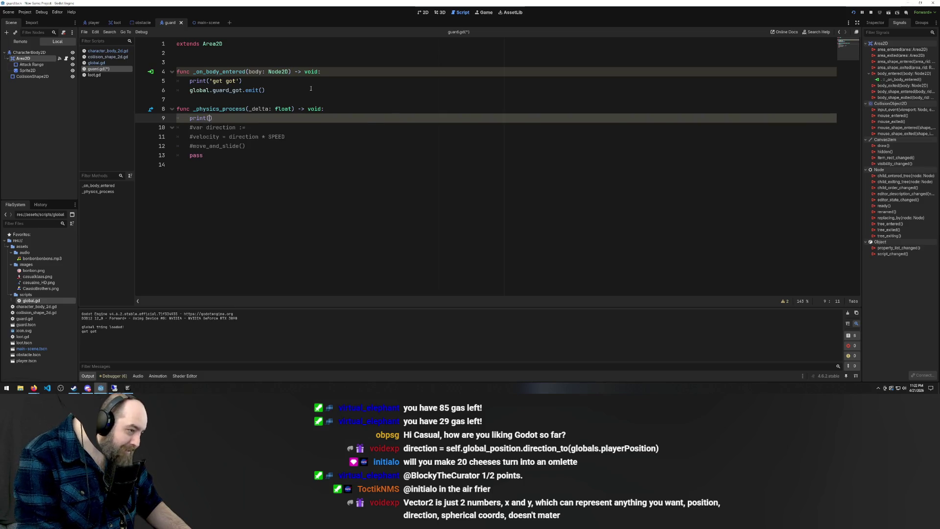
pyautogui.write('glob')
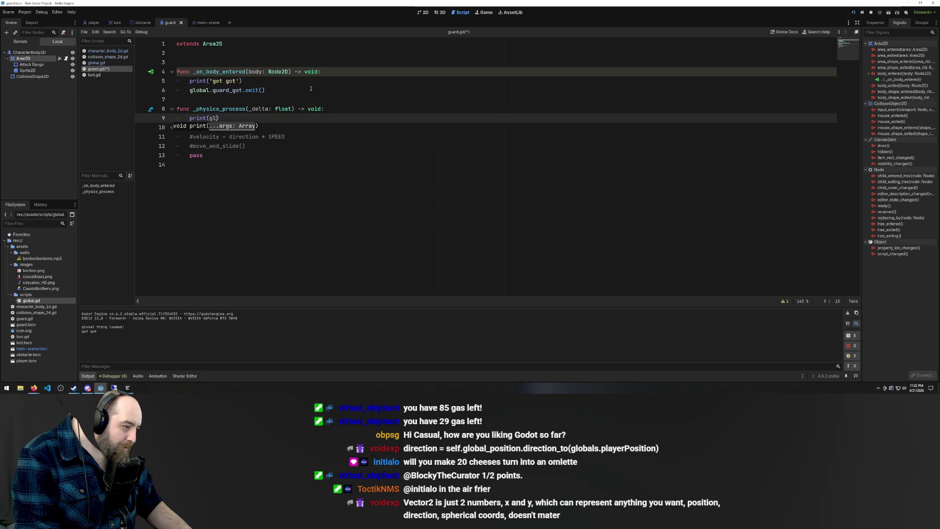
pyautogui.write('al.play')
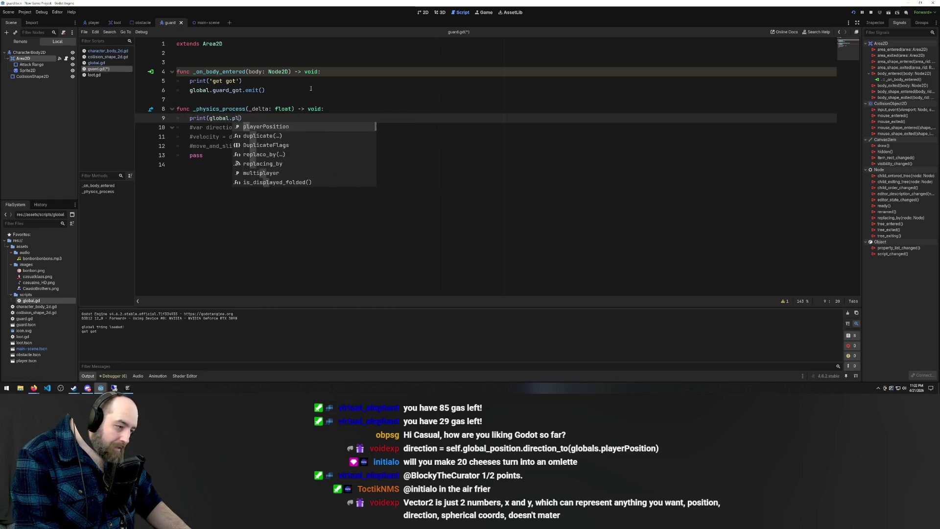
pyautogui.press('Return')
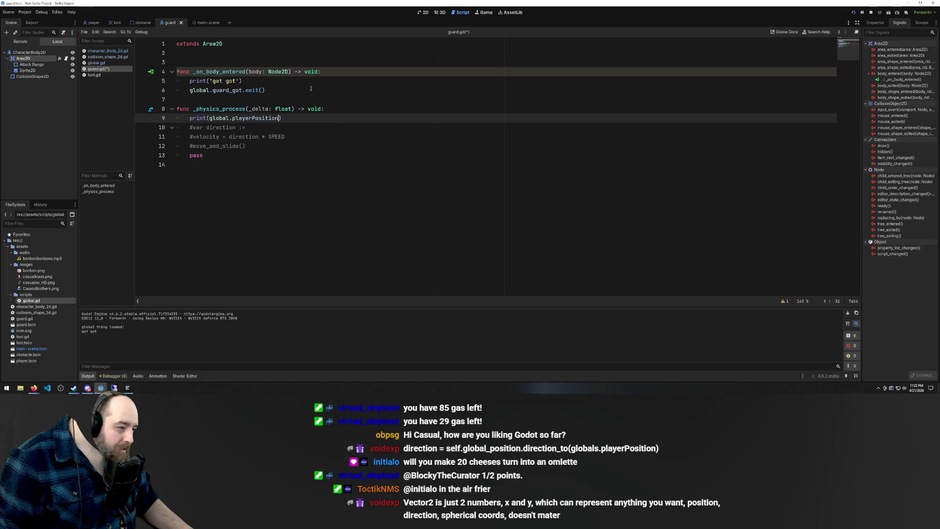
pyautogui.hotkey('ctrl', 's')
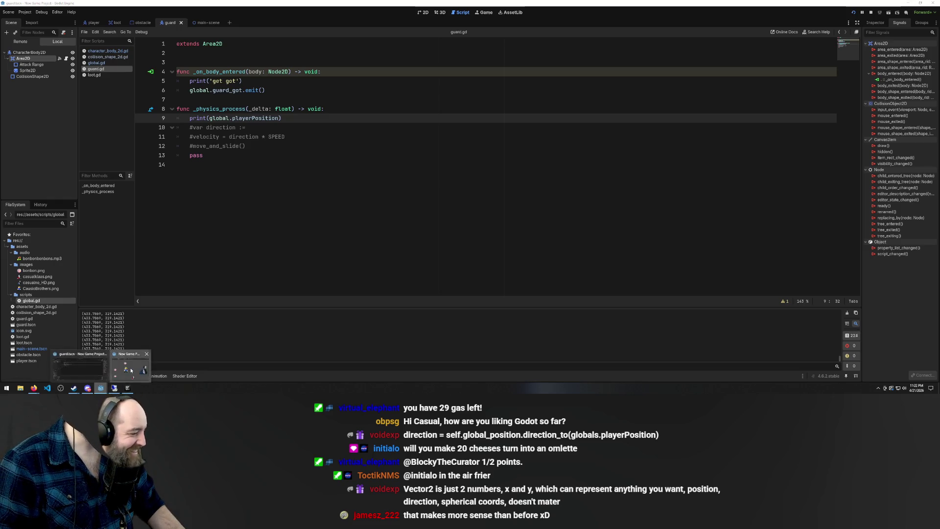
# - Close the old game window and relaunch the game with F5
pyautogui.click(114, 388)
pyautogui.click(622, 87)
pyautogui.click(443, 173)
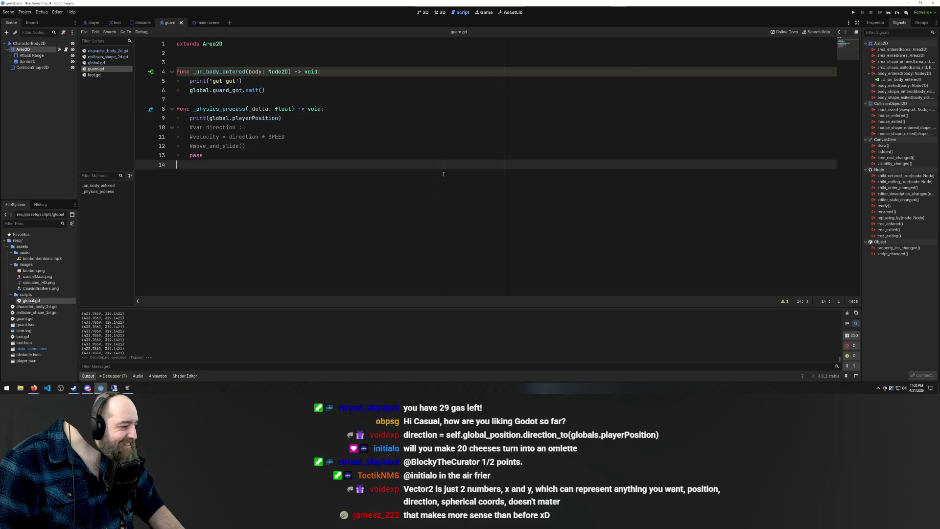
pyautogui.press('F5')
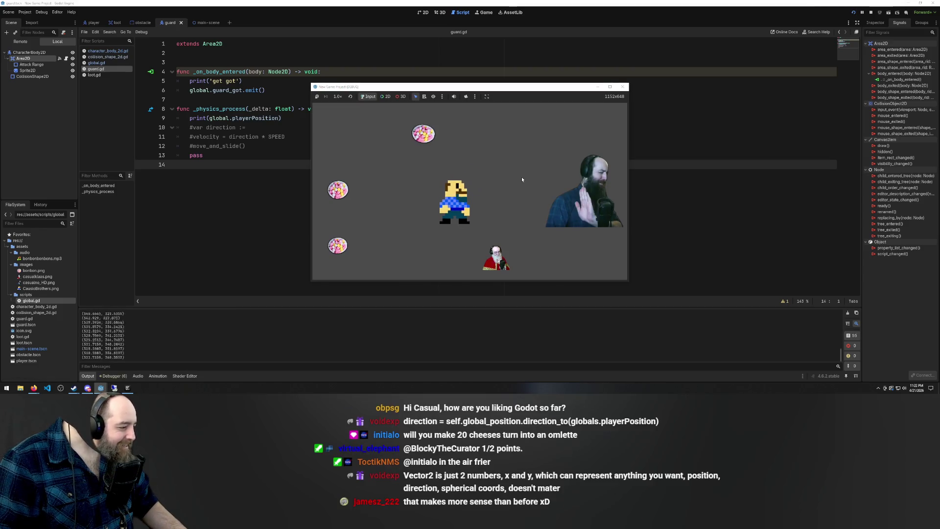
# - Walk the player left, down and up while Output prints its positions, then close the game
pyautogui.press('Left')
pyautogui.press('Down')
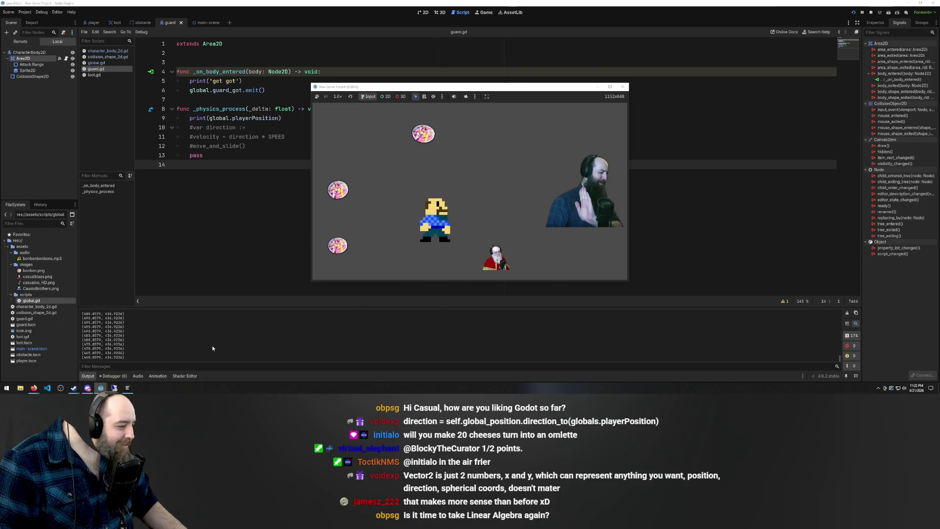
pyautogui.press('Left')
pyautogui.press('Down')
pyautogui.press('Up')
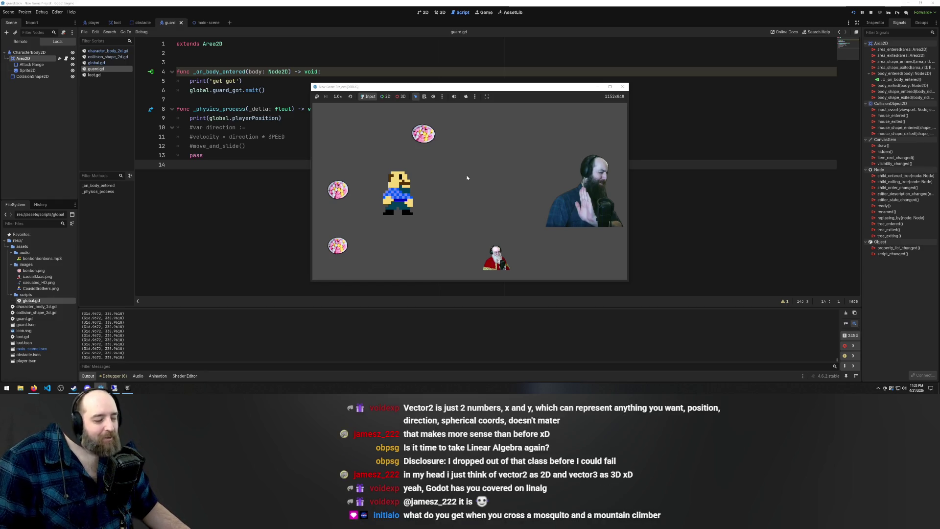
pyautogui.click(624, 87)
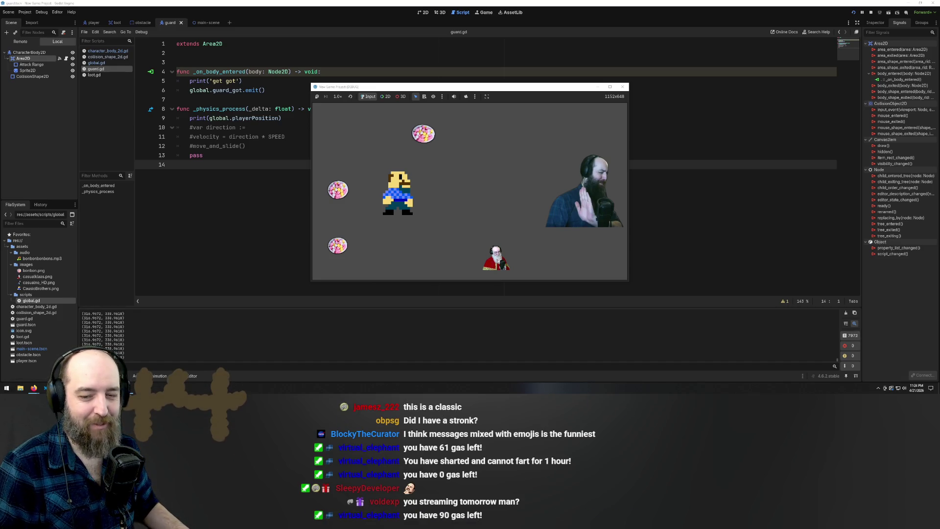
pyautogui.click(424, 184)
# - Walk the player left, right, up and down with the arrow keys while Output prints its coordinates
pyautogui.press('Left')
pyautogui.press('Down')
pyautogui.press('Right')
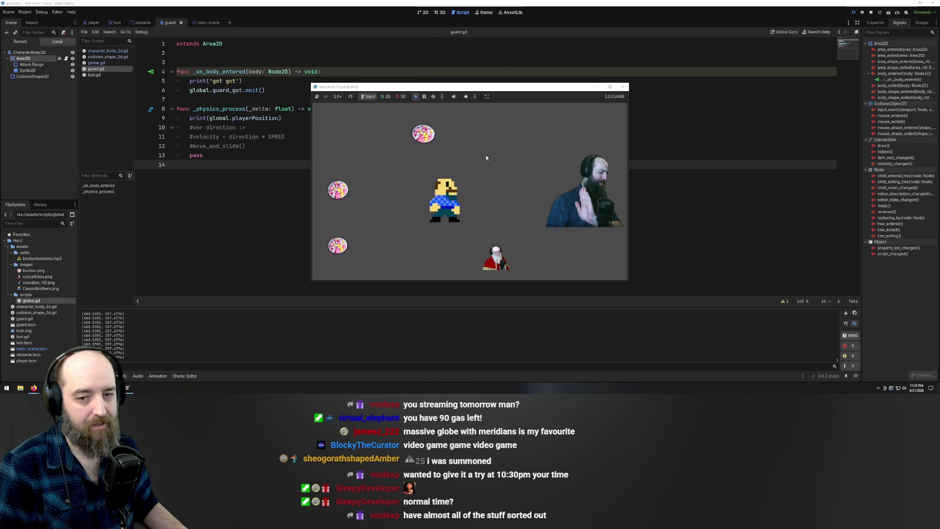
pyautogui.press('Right')
pyautogui.press('Up')
pyautogui.press('Up')
pyautogui.press('Left')
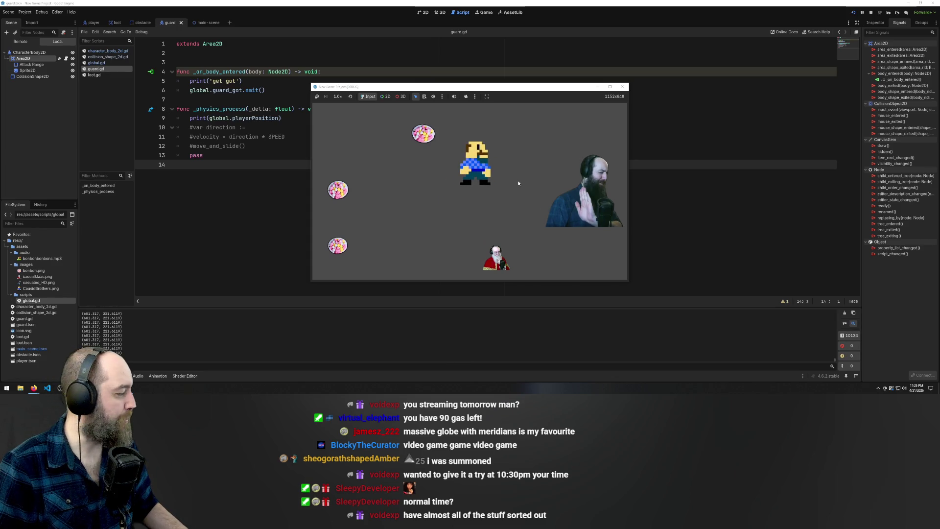
pyautogui.press('Up')
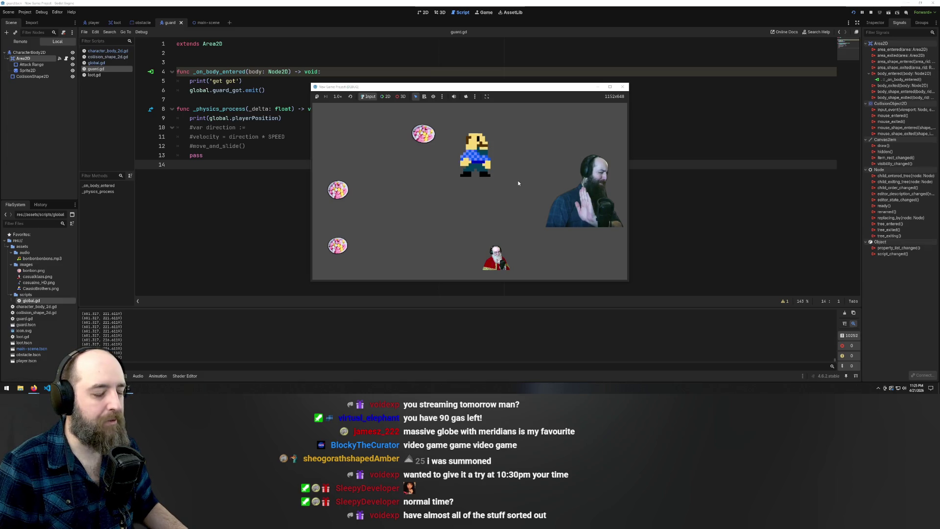
pyautogui.press('Left')
pyautogui.press('Down')
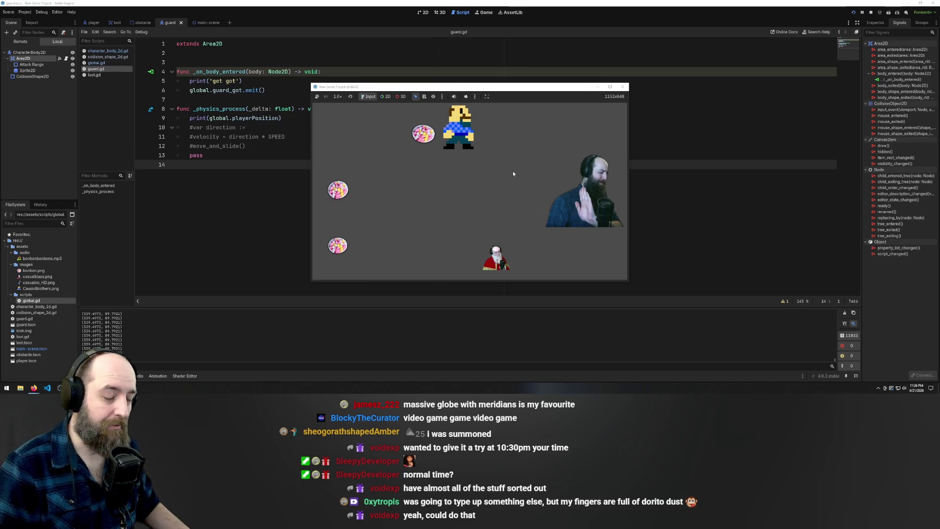
pyautogui.press('Down')
# - Steer the player with the arrow keys to collect the bonbons
pyautogui.press('Up')
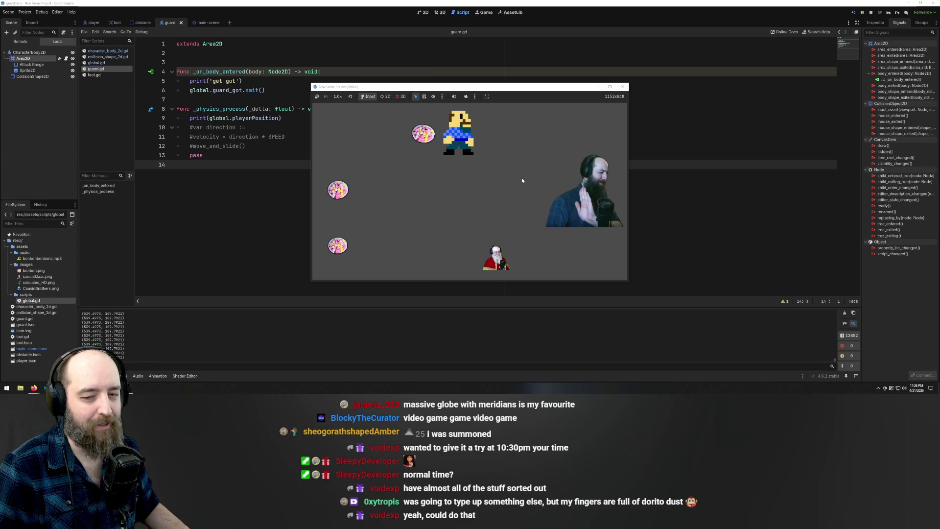
pyautogui.press('Left')
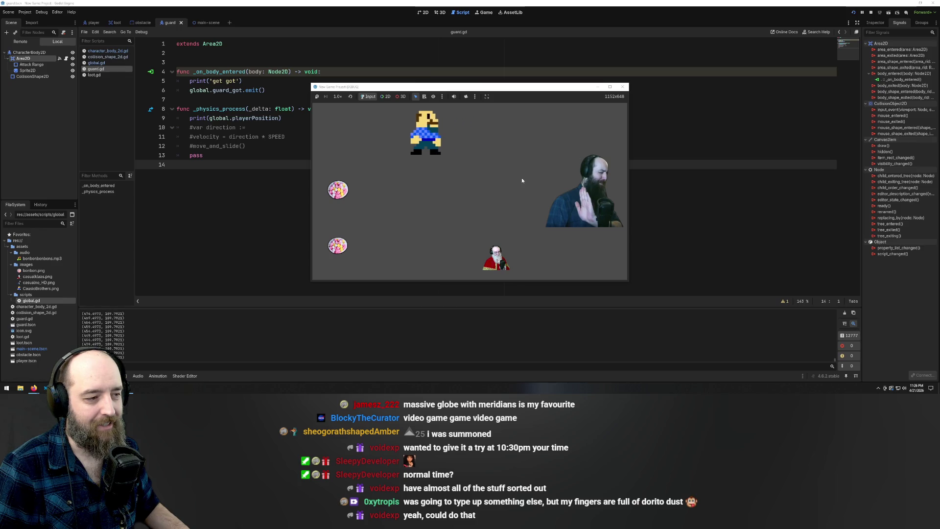
pyautogui.press('Right')
pyautogui.press('Down')
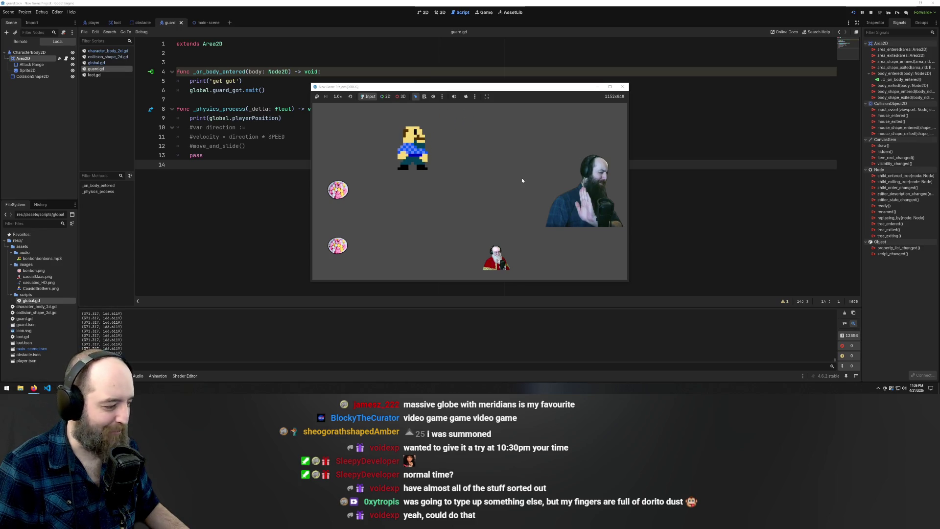
pyautogui.press('Right')
pyautogui.press('Down')
pyautogui.press('Left')
pyautogui.press('Down')
pyautogui.press('Up')
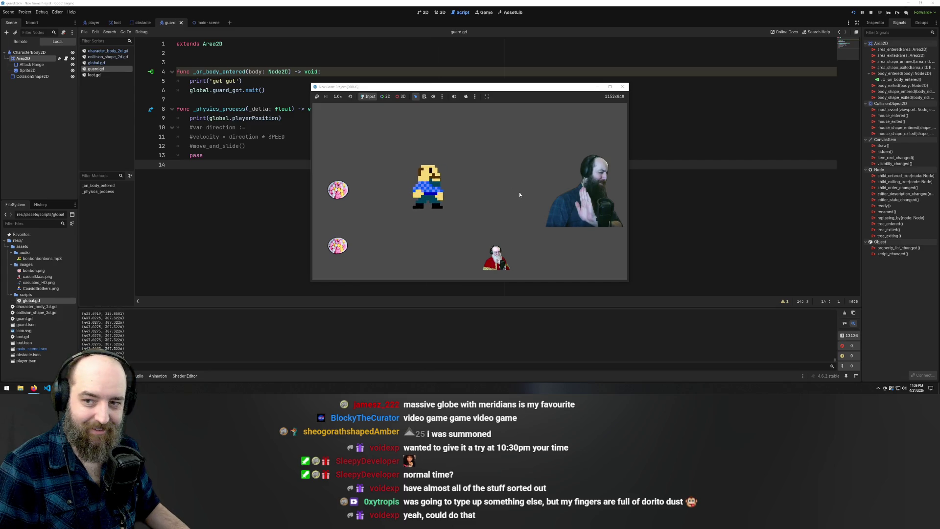
pyautogui.press('Left')
pyautogui.press('Down')
pyautogui.press('Right')
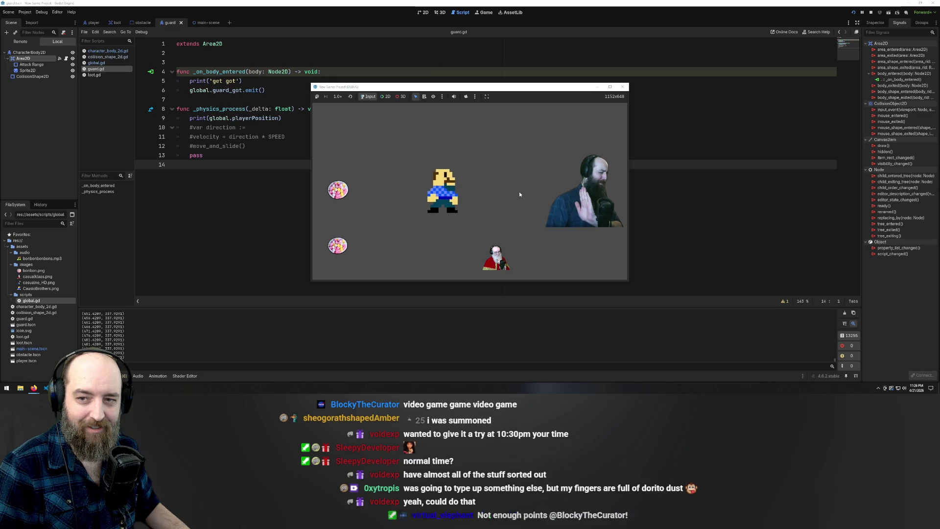
pyautogui.press('Up')
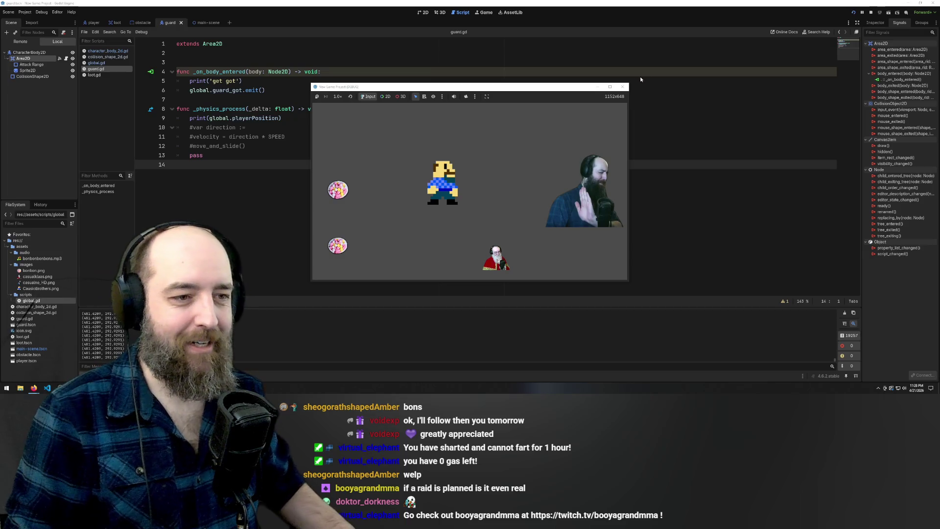
# - Relaunch the game with F5, collect the bonbons again, and walk the player beside the guard
pyautogui.click(622, 86)
pyautogui.press('F5')
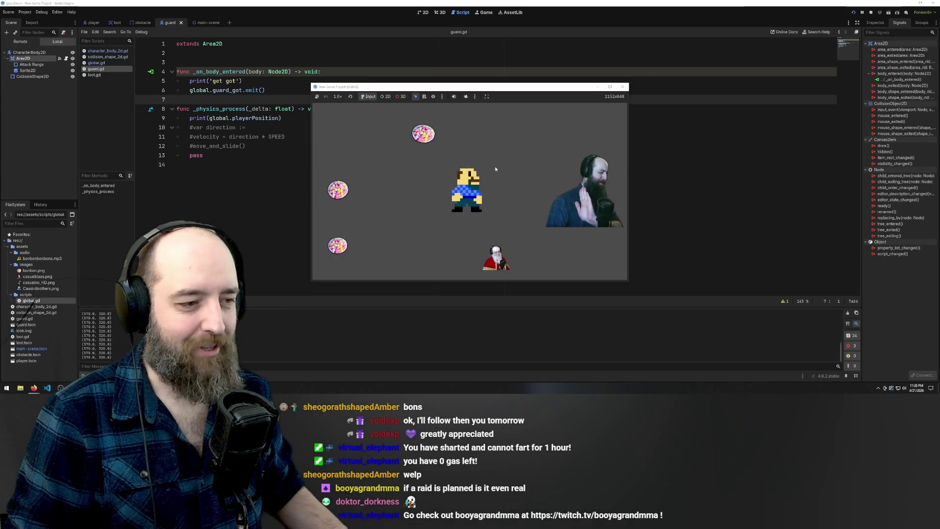
pyautogui.press('Left')
pyautogui.press('Down')
pyautogui.press('Left')
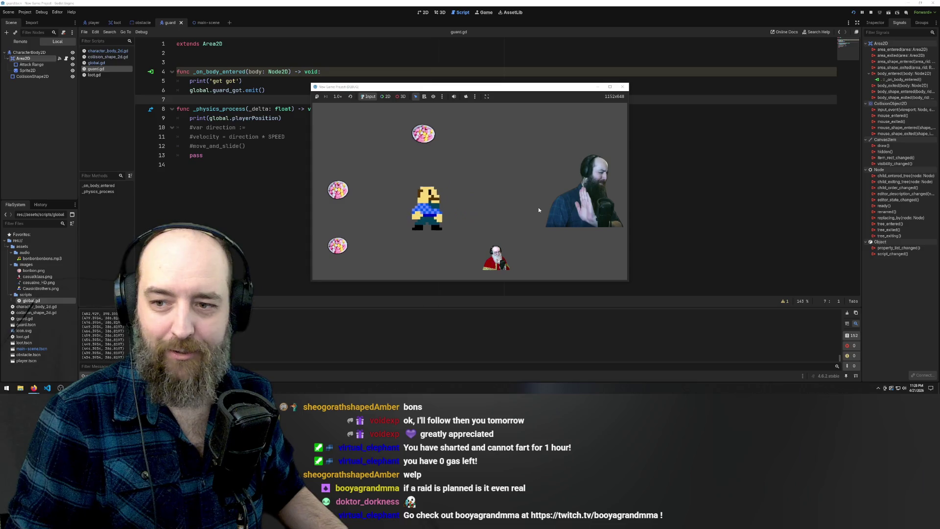
pyautogui.press('Left')
pyautogui.press('Up')
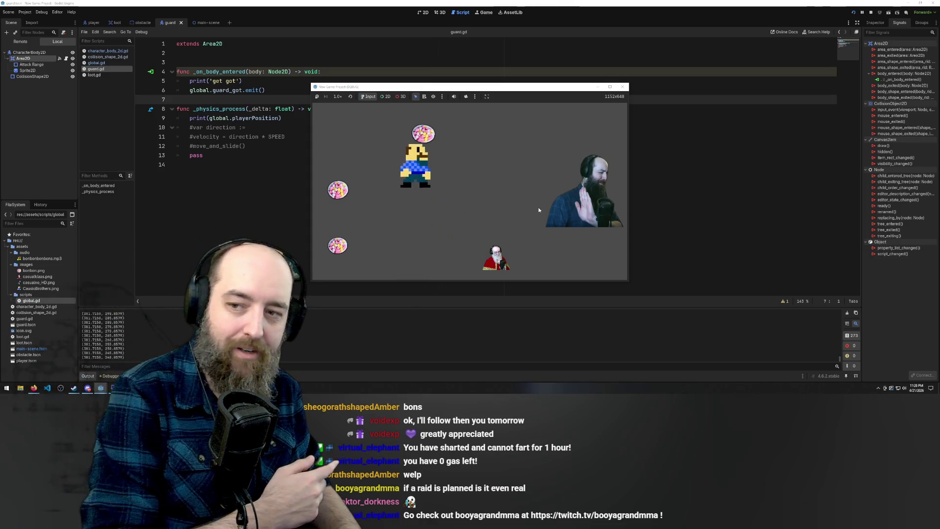
pyautogui.press('Left')
pyautogui.press('Down')
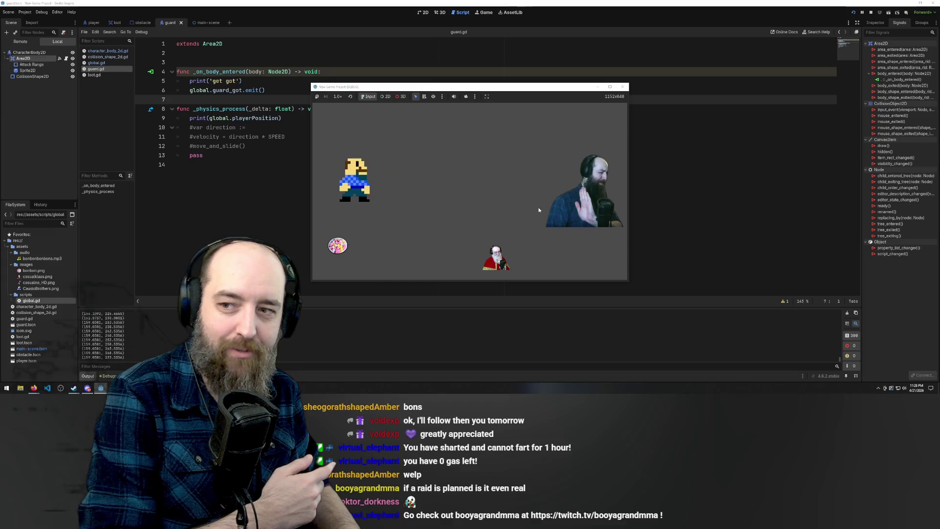
pyautogui.press('Down')
pyautogui.press('Right')
pyautogui.press('Right')
pyautogui.press('Left')
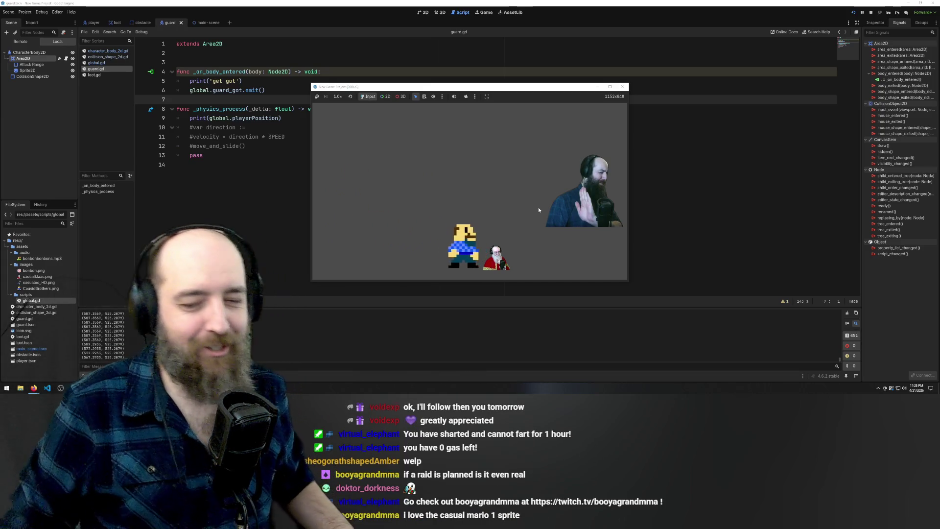
pyautogui.press('Left')
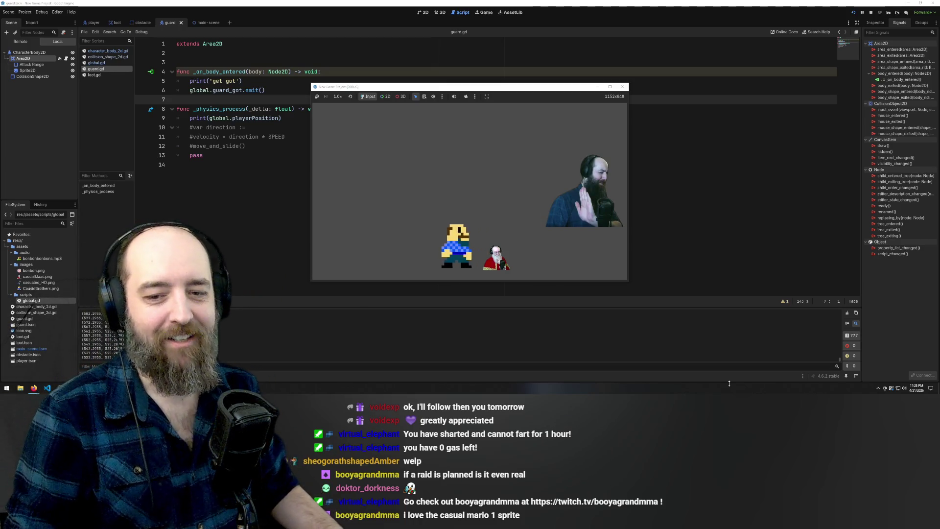
pyautogui.press('Up')
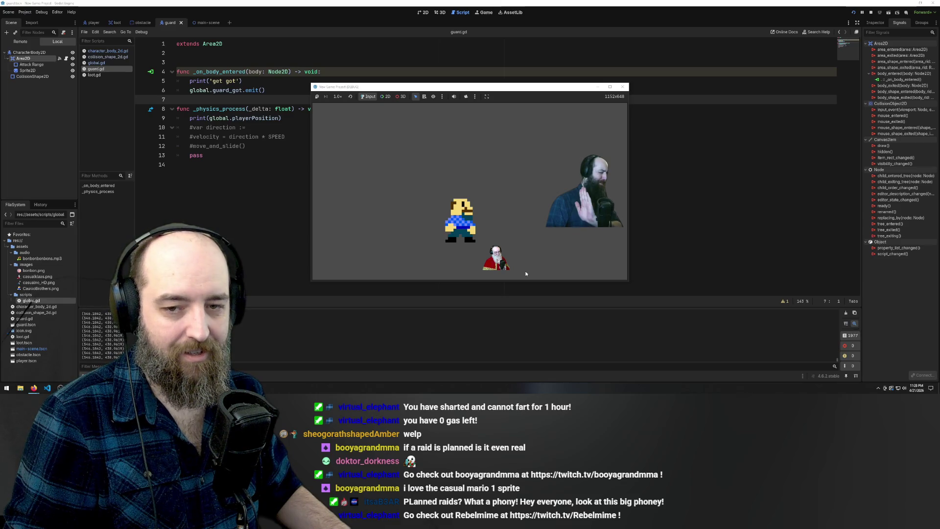
# - Walk the player into the guard to trigger 'get got', then select the print(global.playerPosition) line
pyautogui.press('Down')
pyautogui.press('Left')
pyautogui.press('Right')
pyautogui.press('Right')
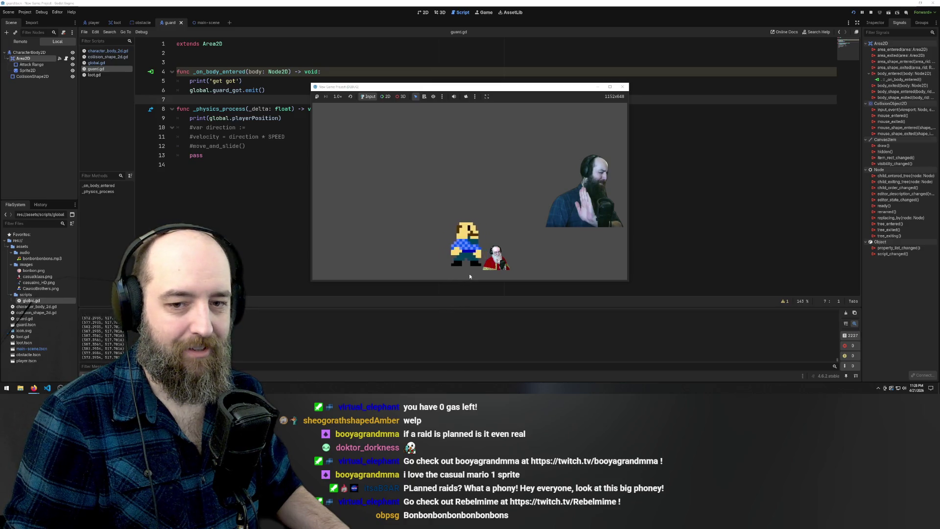
pyautogui.press('Up')
pyautogui.press('Right')
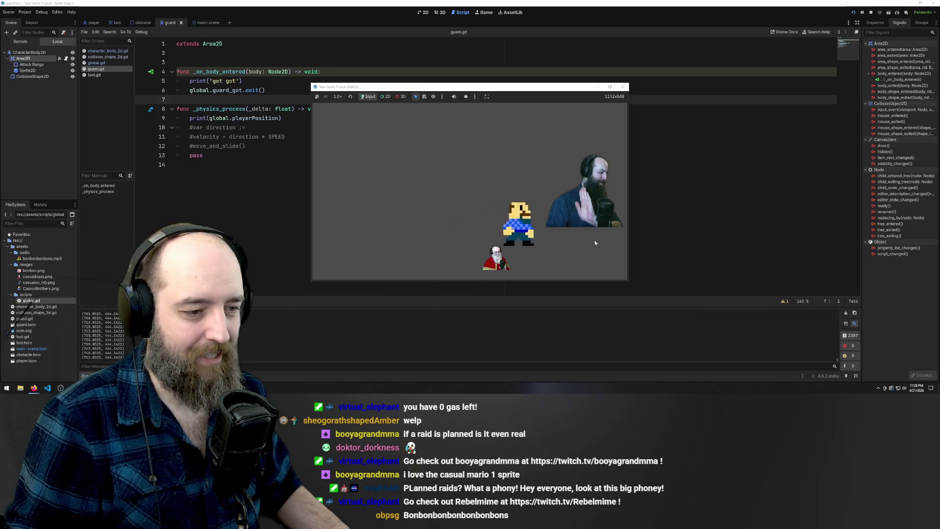
pyautogui.press('Left')
pyautogui.press('Left')
pyautogui.press('Up')
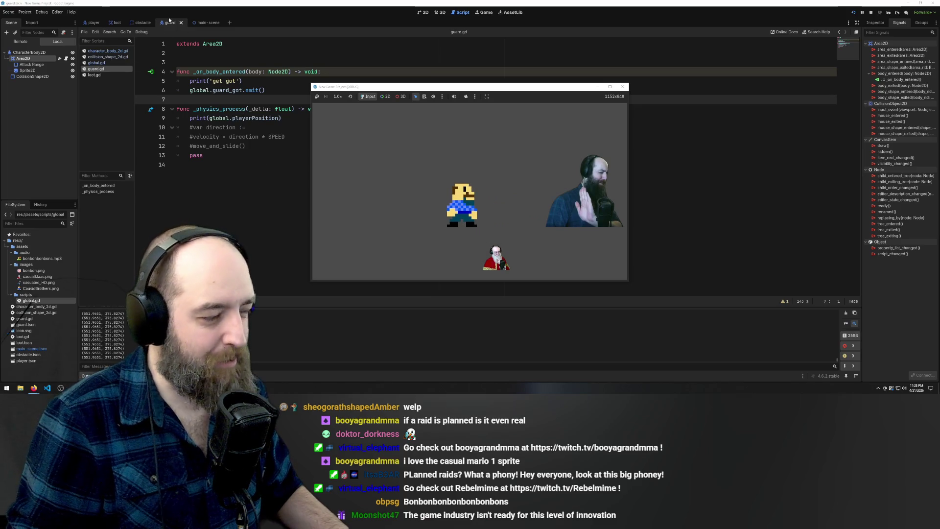
pyautogui.moveTo(283, 118); pyautogui.dragTo(189, 120)
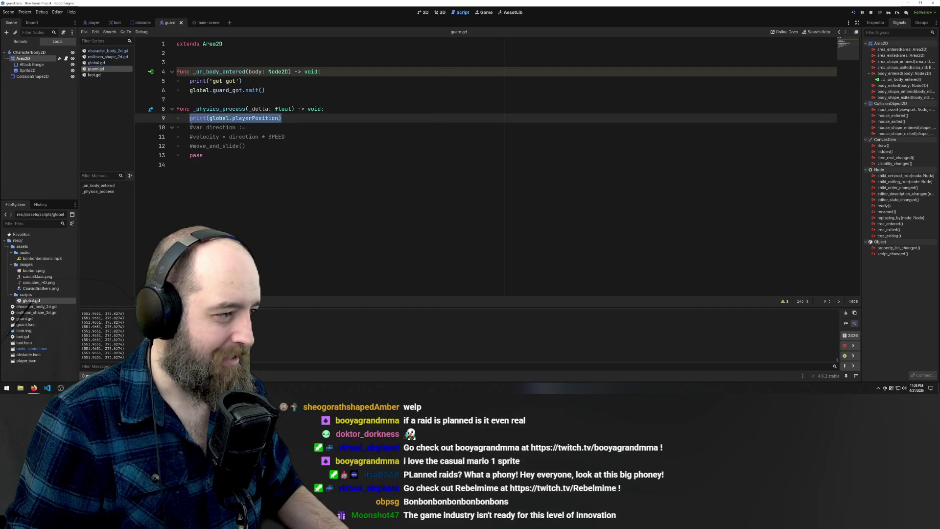
# - Delete the print line and make line 9 an active 'var direction := global.playerPosition'
pyautogui.click(246, 118)
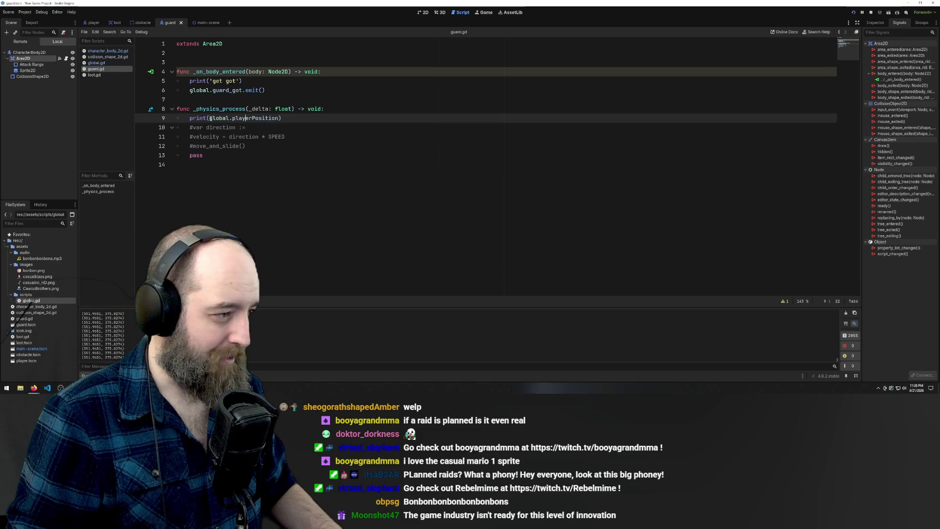
pyautogui.moveTo(209, 117)
pyautogui.mouseDown()
pyautogui.moveTo(280, 118)
pyautogui.moveTo(190, 118)
pyautogui.mouseUp()
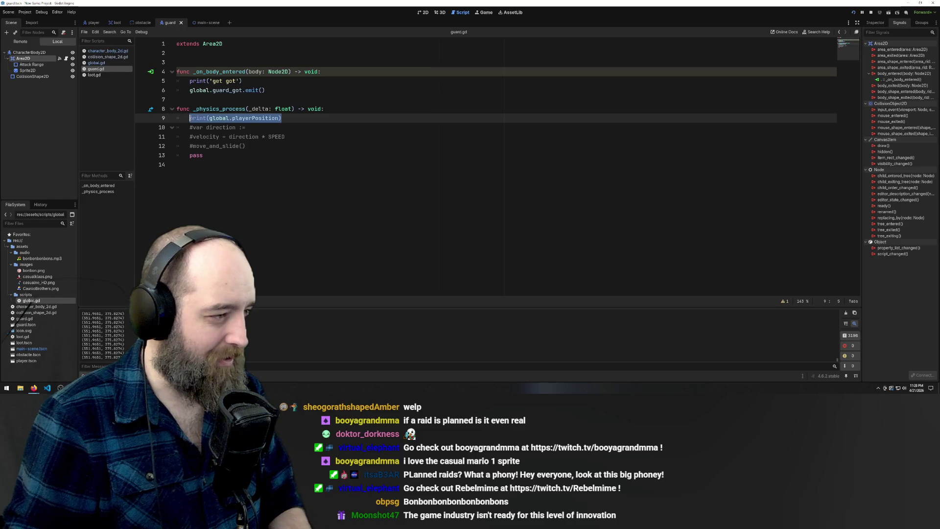
pyautogui.press('BackSpace')
pyautogui.press('BackSpace')
pyautogui.press('BackSpace')
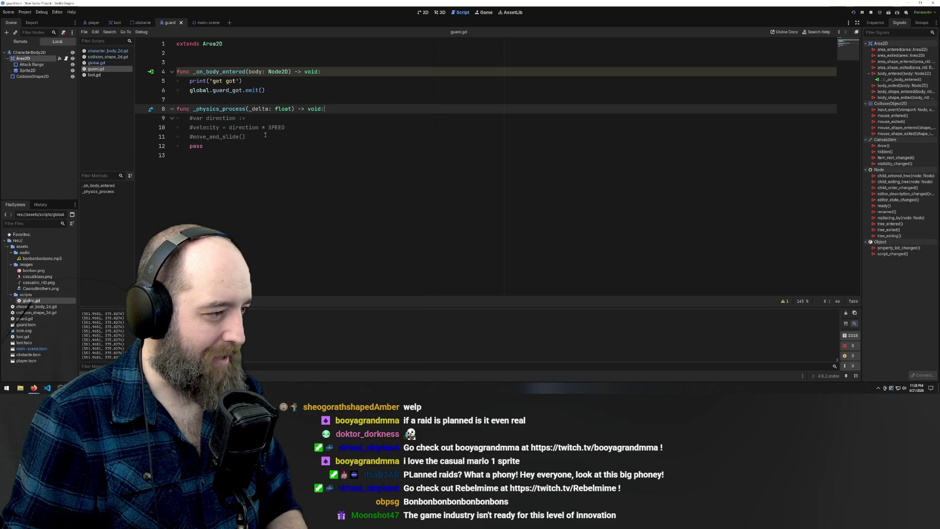
pyautogui.click(266, 137)
pyautogui.click(269, 119)
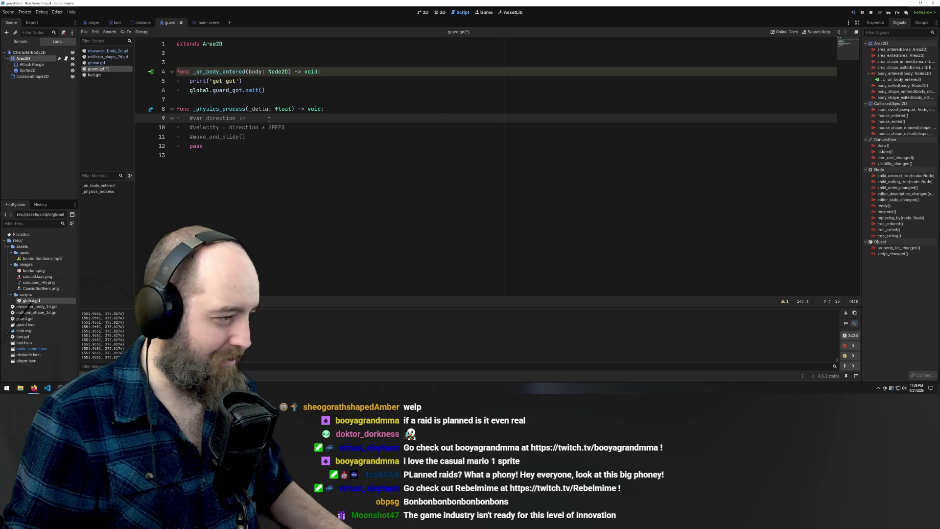
pyautogui.write('global.playerPosition')
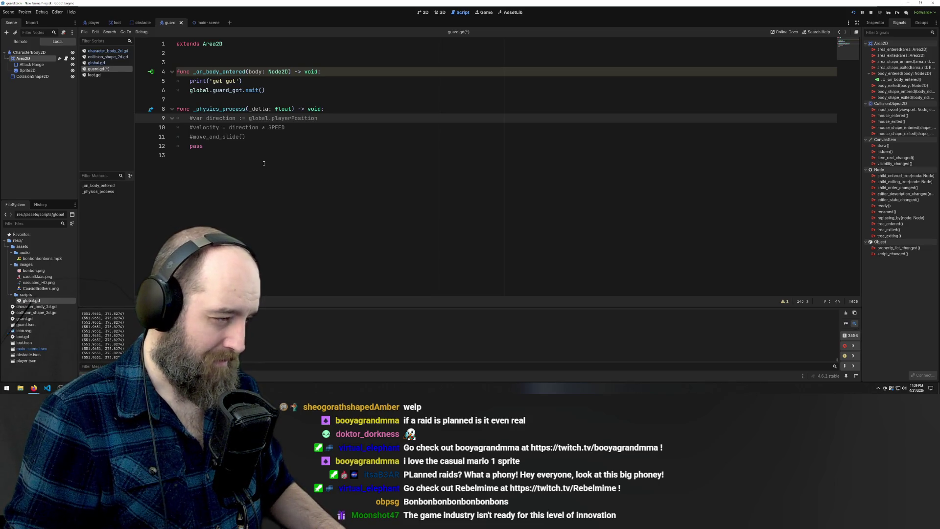
pyautogui.hotkey('ctrl', 'k')
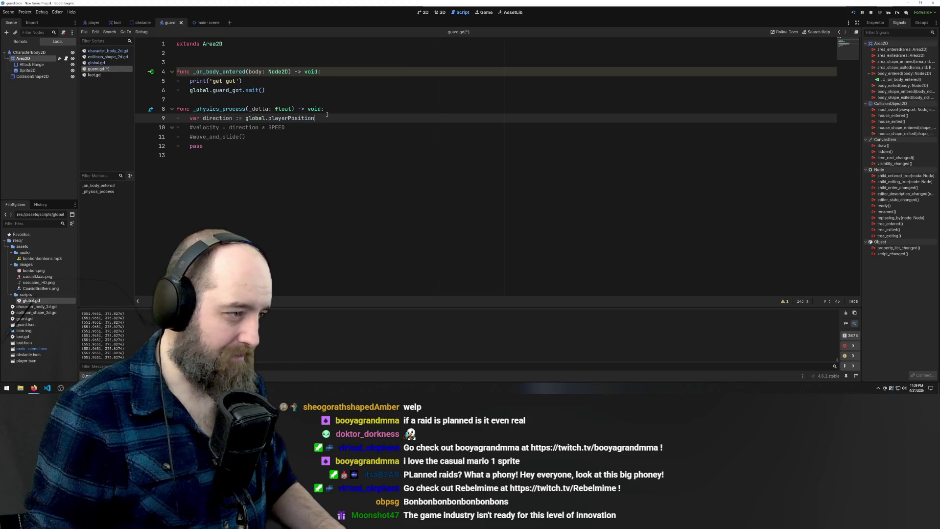
pyautogui.click(314, 154)
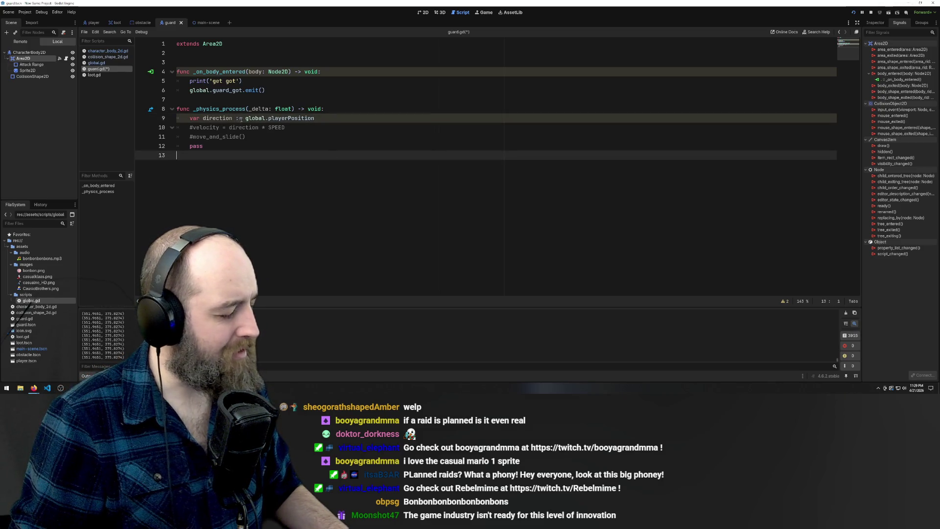
pyautogui.click(238, 118)
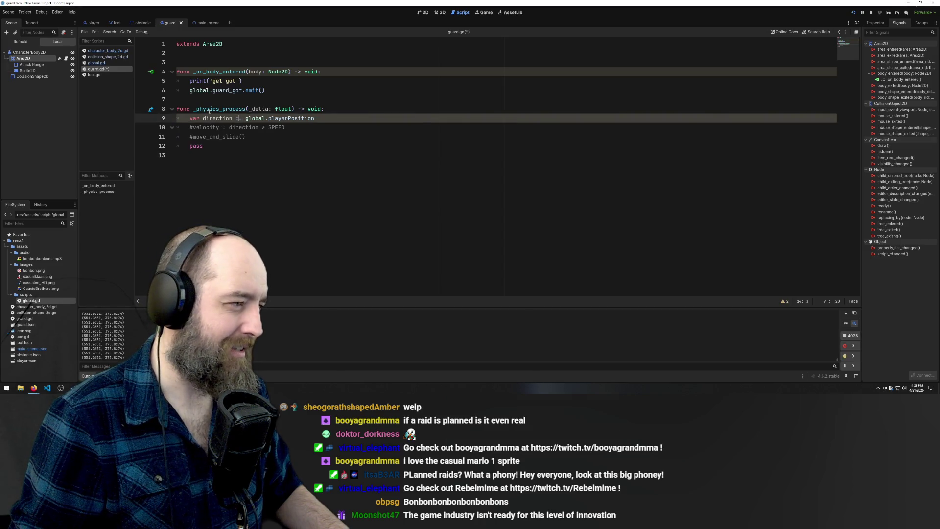
# - Switch through the obstacle and guard scenes, then bring up the player's character_body_2d.gd script
pyautogui.click(142, 23)
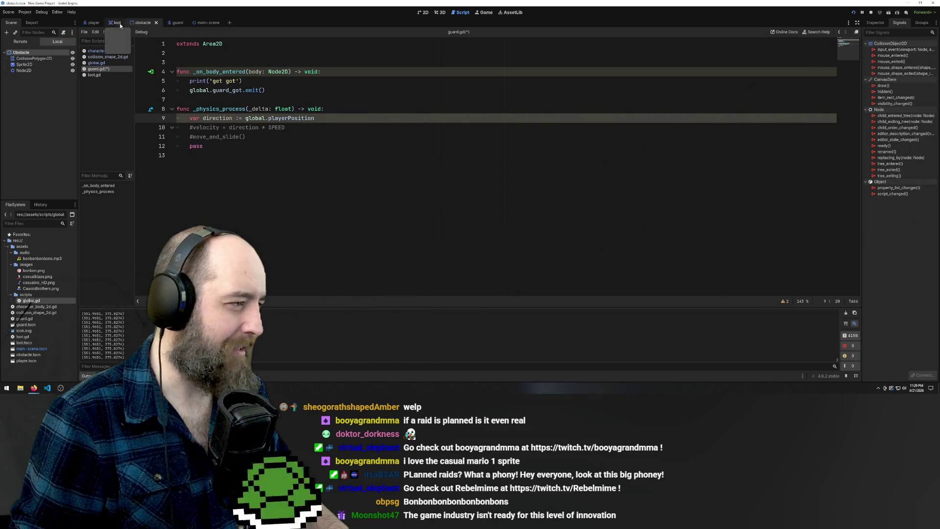
pyautogui.click(178, 22)
pyautogui.click(101, 57)
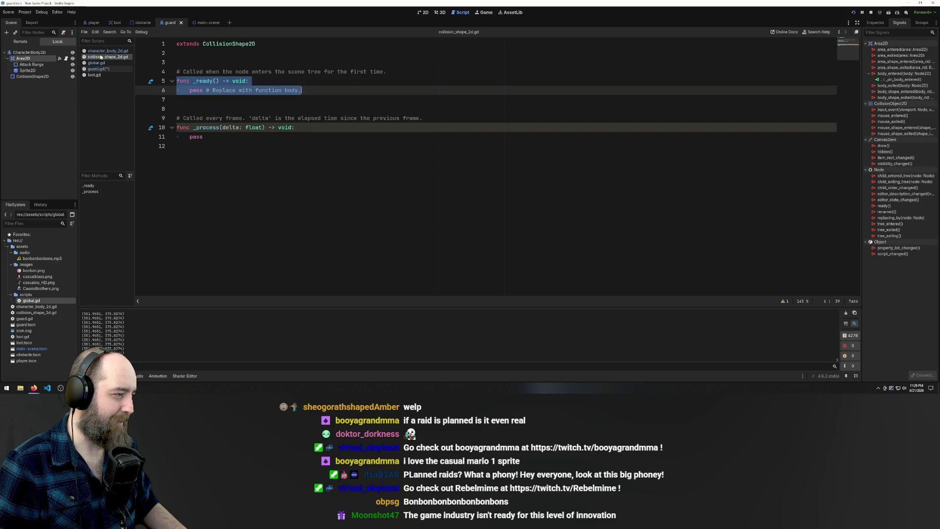
pyautogui.click(101, 52)
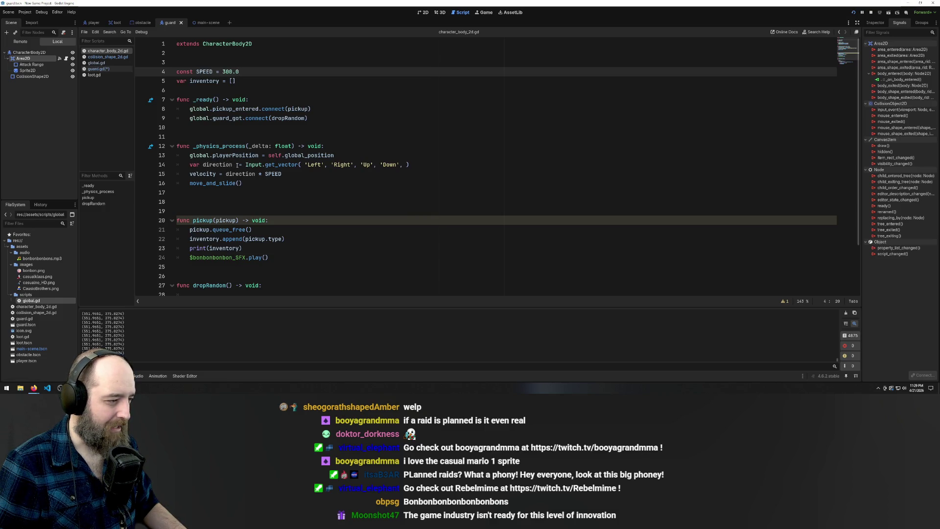
pyautogui.click(236, 165)
pyautogui.press('BackSpace')
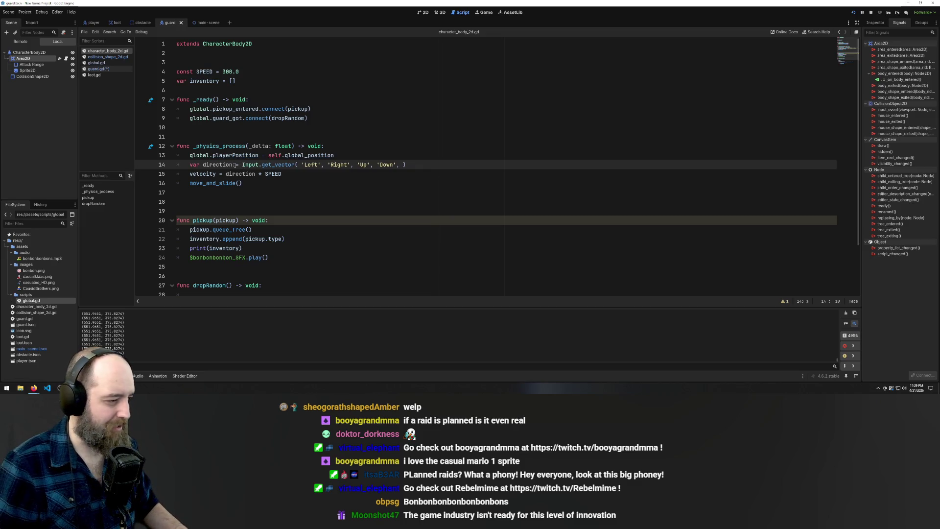
pyautogui.write(':')
pyautogui.moveTo(203, 164); pyautogui.dragTo(236, 164)
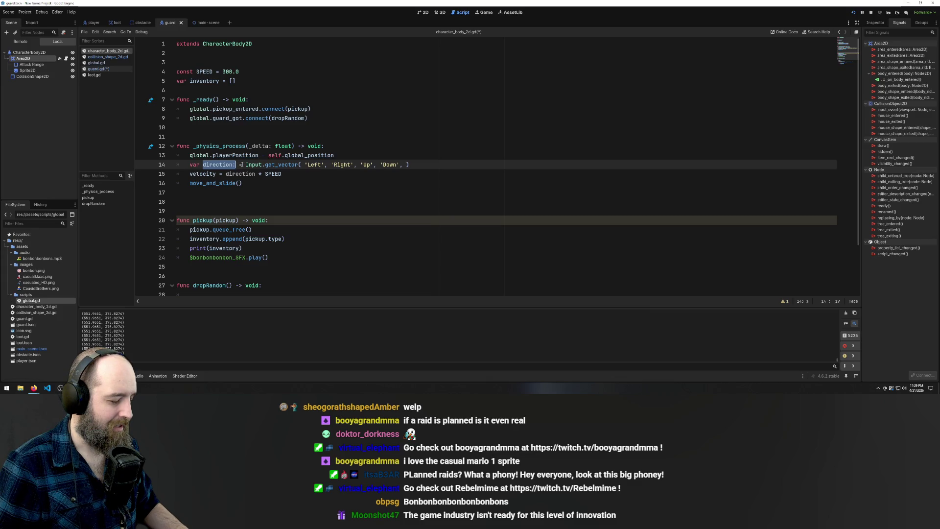
pyautogui.click(241, 164)
pyautogui.moveTo(247, 164); pyautogui.dragTo(401, 165)
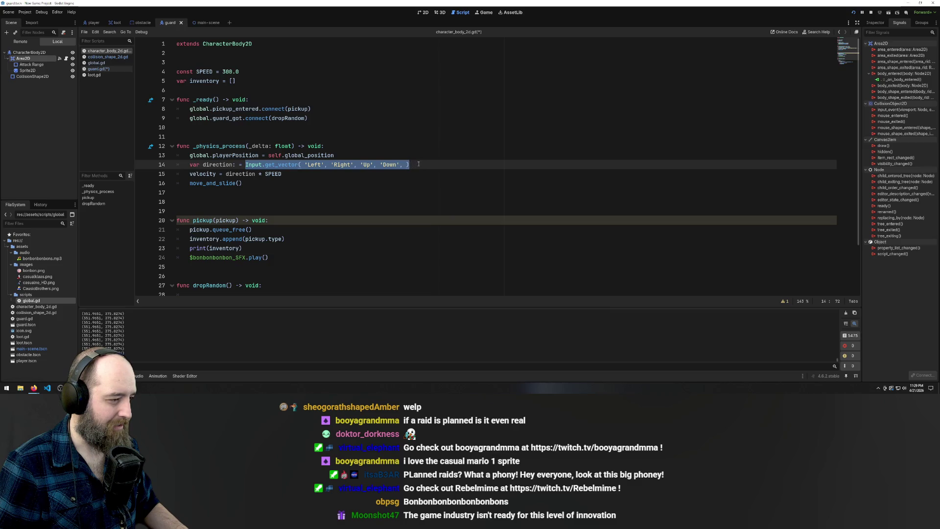
pyautogui.click(419, 164)
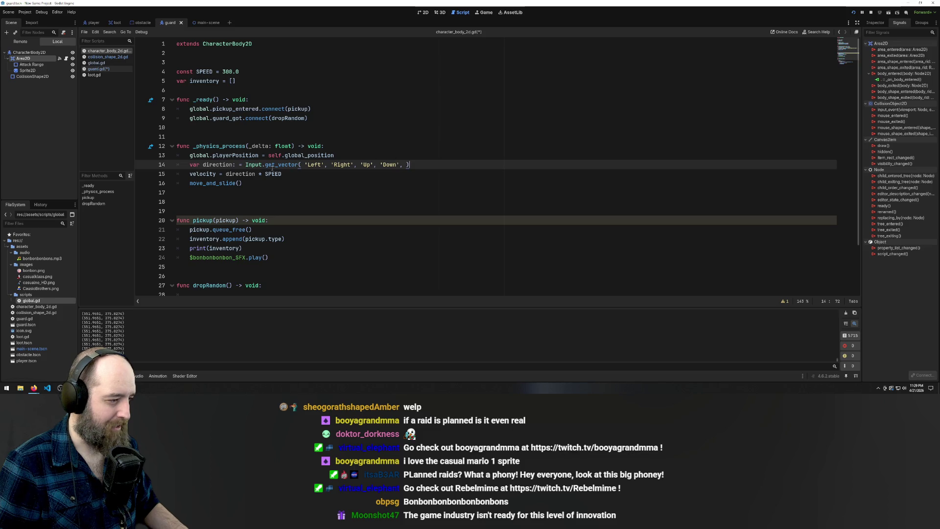
pyautogui.moveTo(414, 164); pyautogui.dragTo(243, 165)
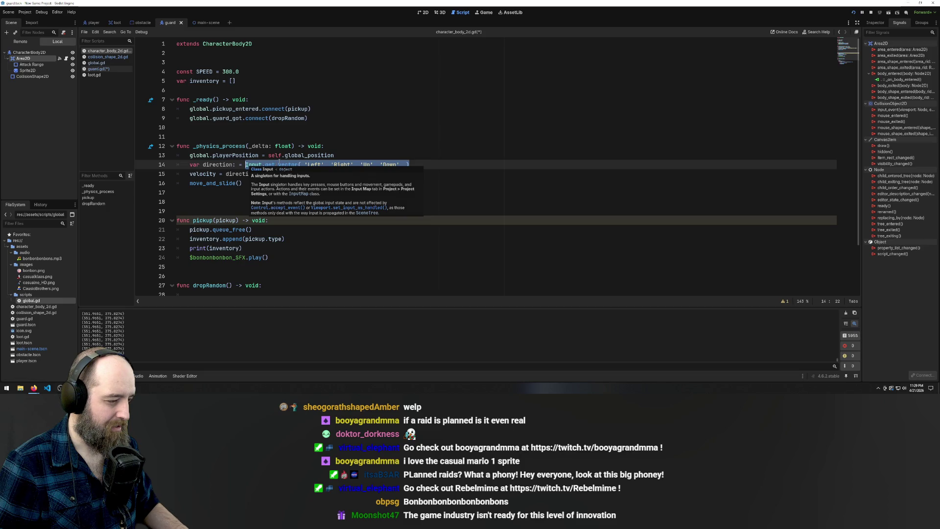
pyautogui.click(298, 164)
pyautogui.write('3')
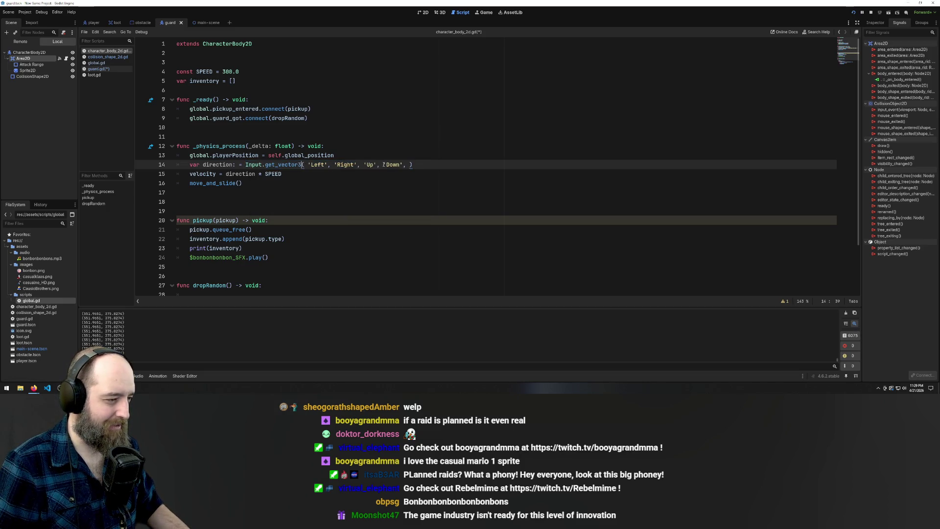
pyautogui.press('Up')
pyautogui.press('Up')
pyautogui.press('Up')
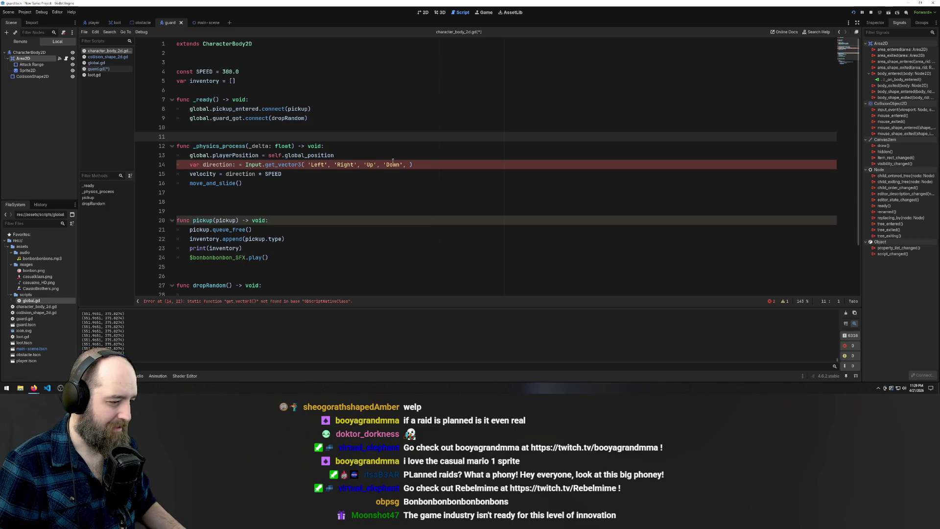
pyautogui.press('Down')
pyautogui.press('Down')
pyautogui.press('Down')
pyautogui.press('BackSpace')
pyautogui.write('2')
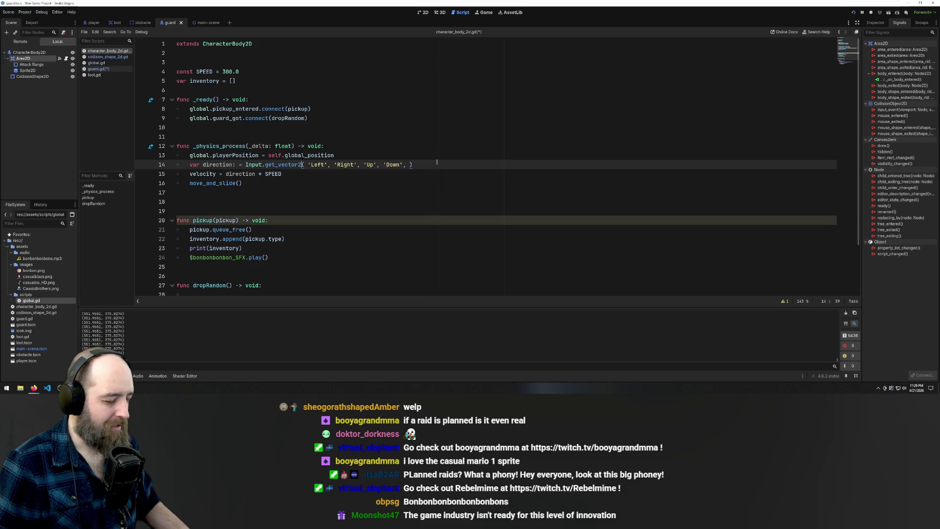
pyautogui.click(436, 128)
pyautogui.click(437, 192)
pyautogui.hotkey('ctrl', 'z')
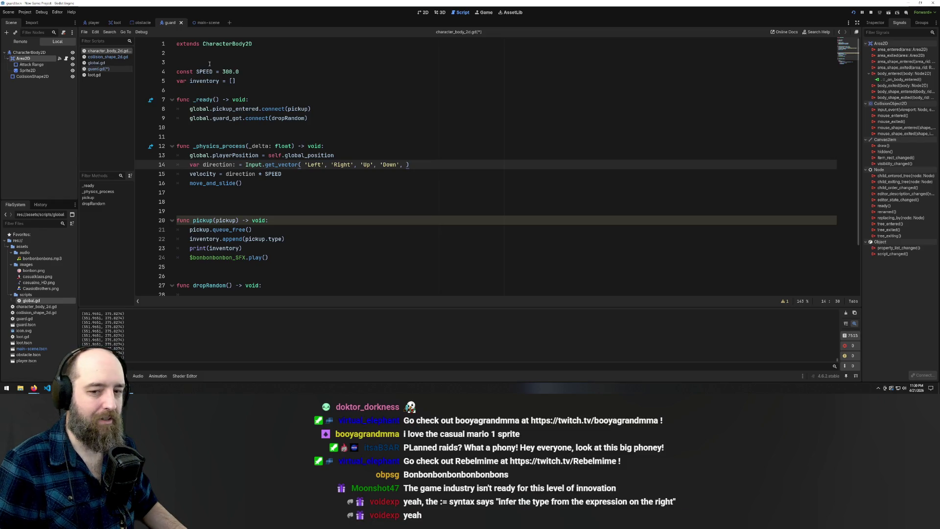
# - Open the obstacle scene's guard.gd script and look over its direction and velocity lines
pyautogui.click(202, 22)
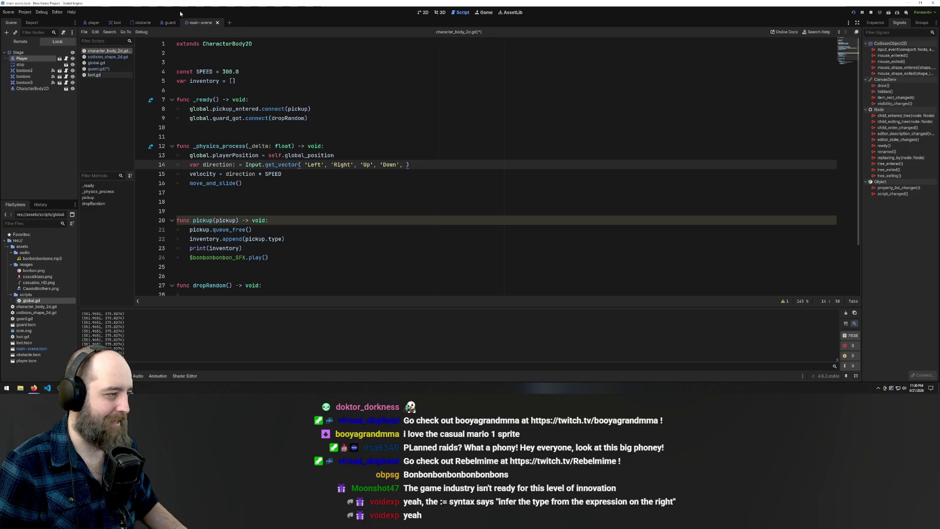
pyautogui.click(169, 23)
pyautogui.click(142, 23)
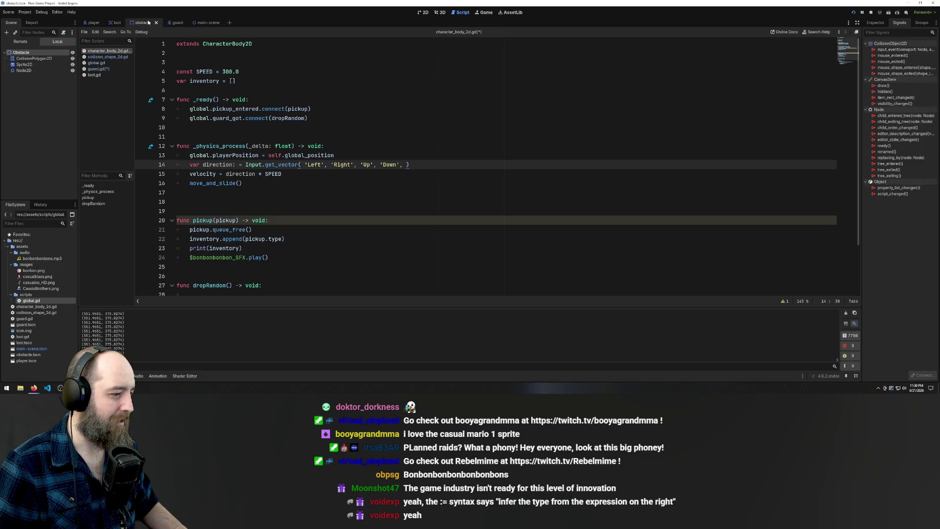
pyautogui.click(95, 69)
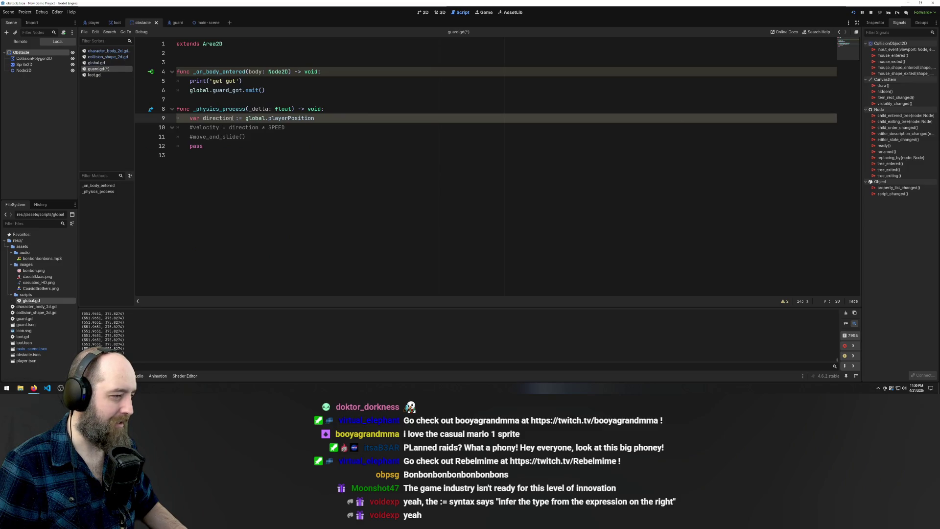
pyautogui.click(307, 206)
pyautogui.click(318, 62)
pyautogui.click(331, 118)
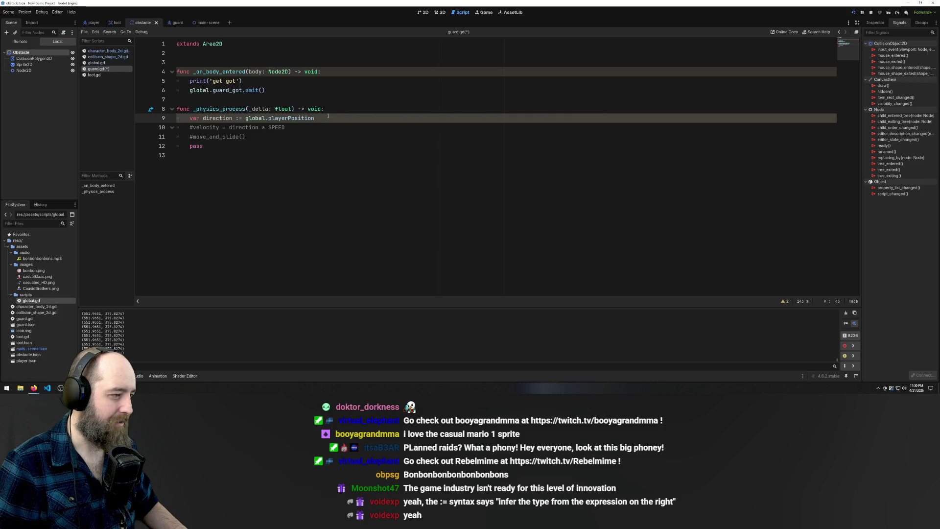
pyautogui.click(289, 128)
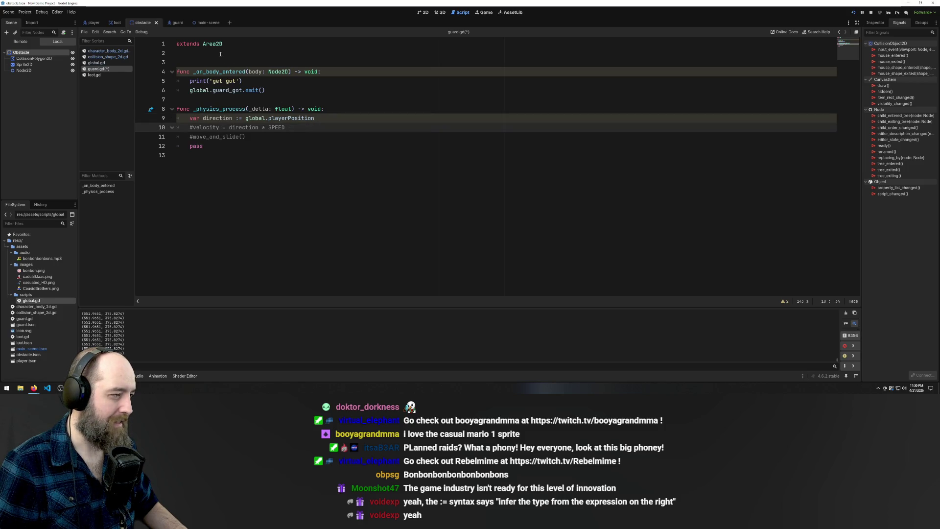
# - Add 'var SPEED = 150' on a new line under extends Area2D
pyautogui.click(220, 53)
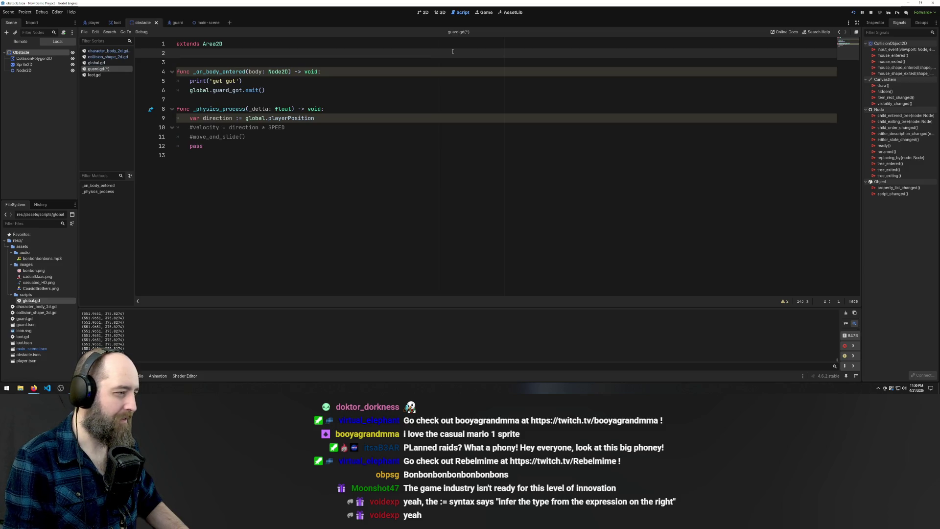
pyautogui.press('Return')
pyautogui.write('SPEED =')
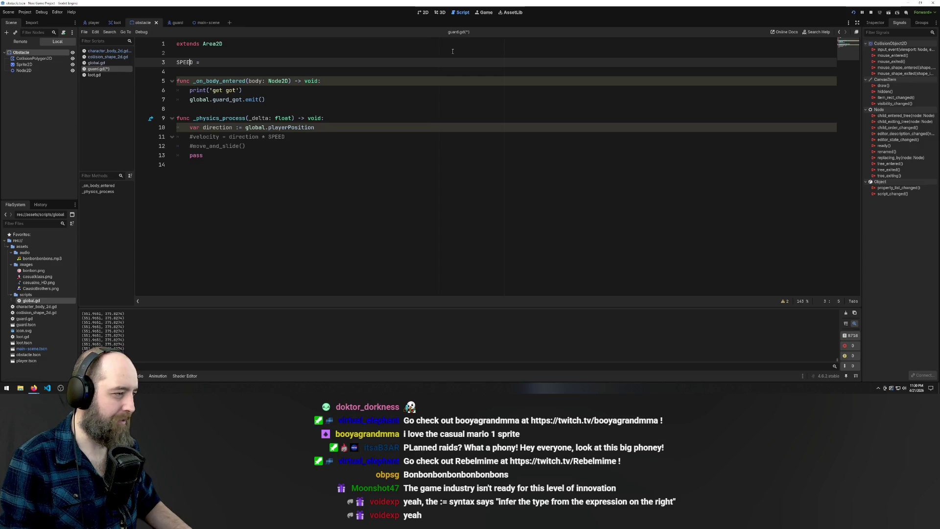
pyautogui.press('Home')
pyautogui.write('var')
pyautogui.press('End')
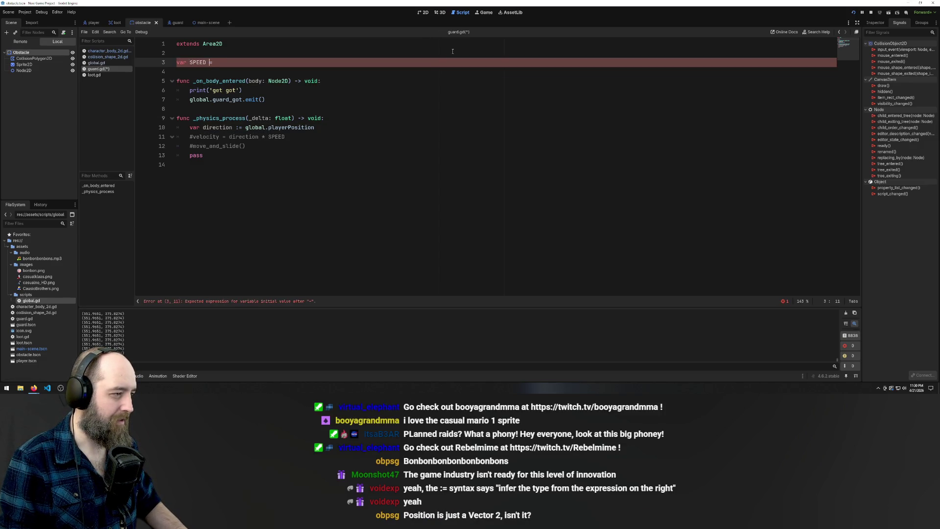
pyautogui.write('150')
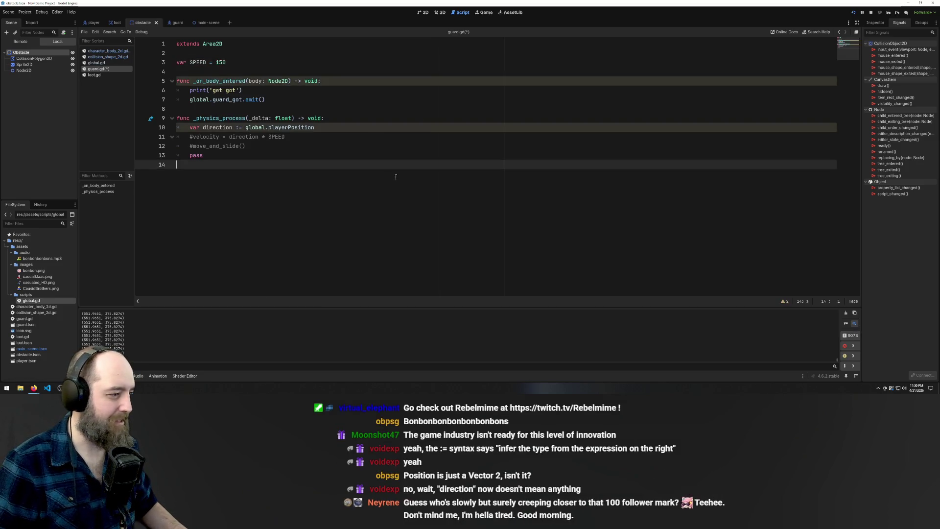
pyautogui.click(313, 135)
pyautogui.hotkey('ctrl', 'k')
pyautogui.click(283, 143)
pyautogui.hotkey('ctrl', 'k')
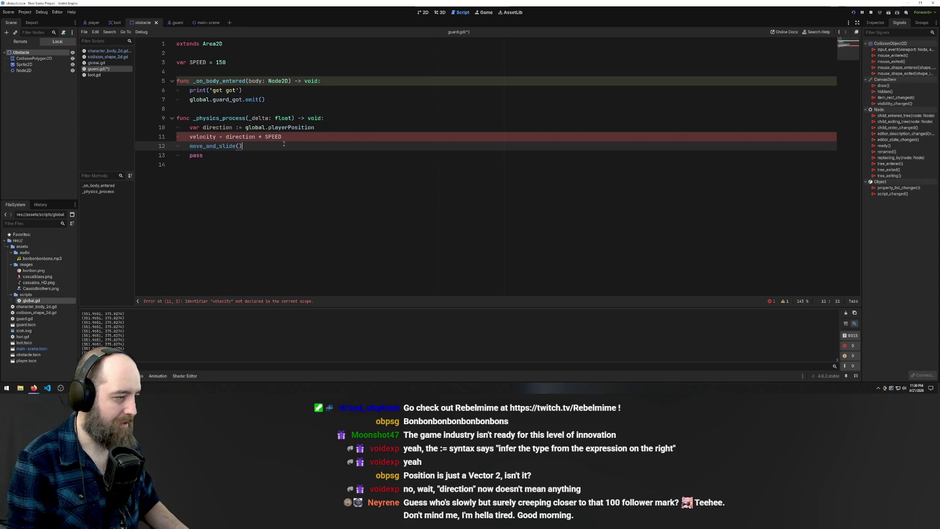
pyautogui.click(313, 198)
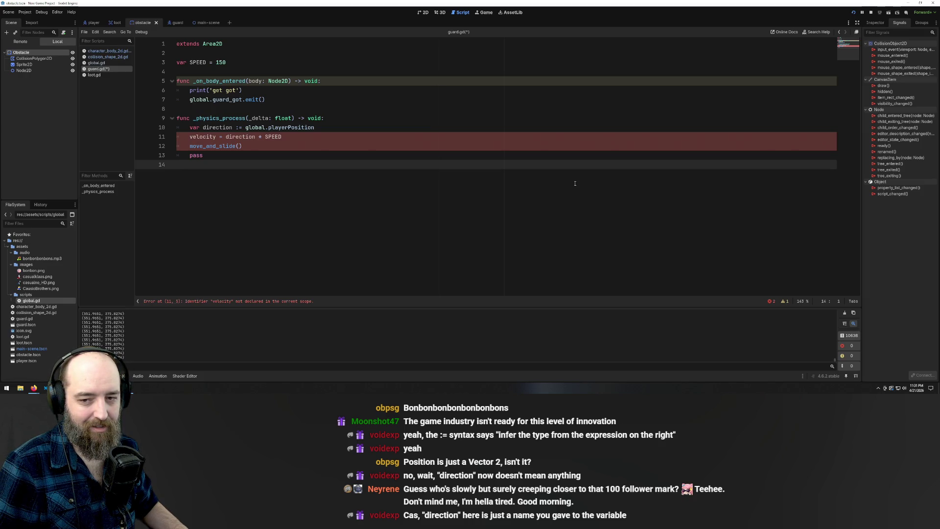
pyautogui.click(216, 146)
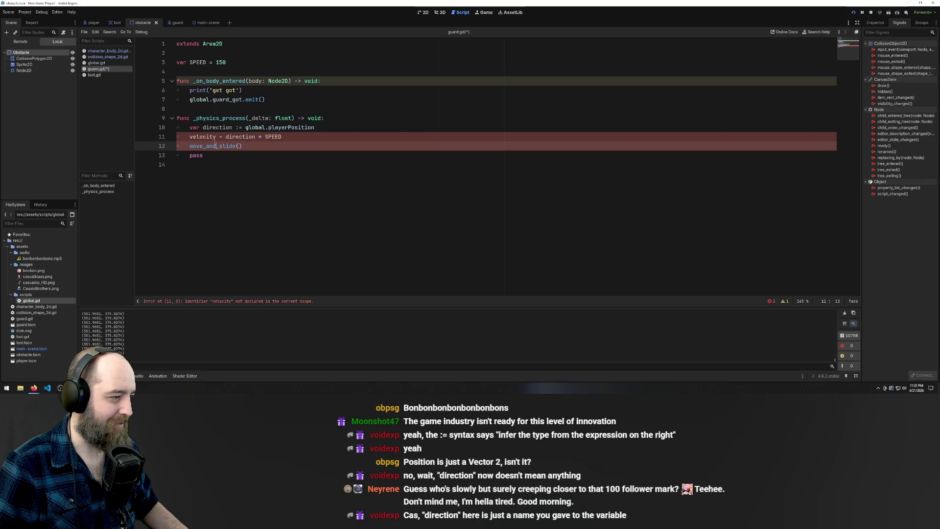
pyautogui.click(203, 127)
pyautogui.hotkey('ctrl', 'End')
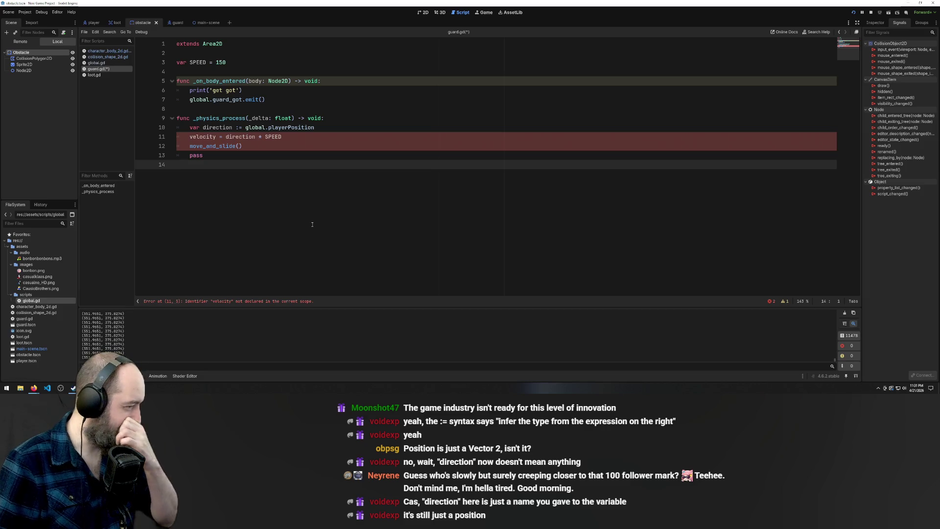
pyautogui.doubleClick(218, 128)
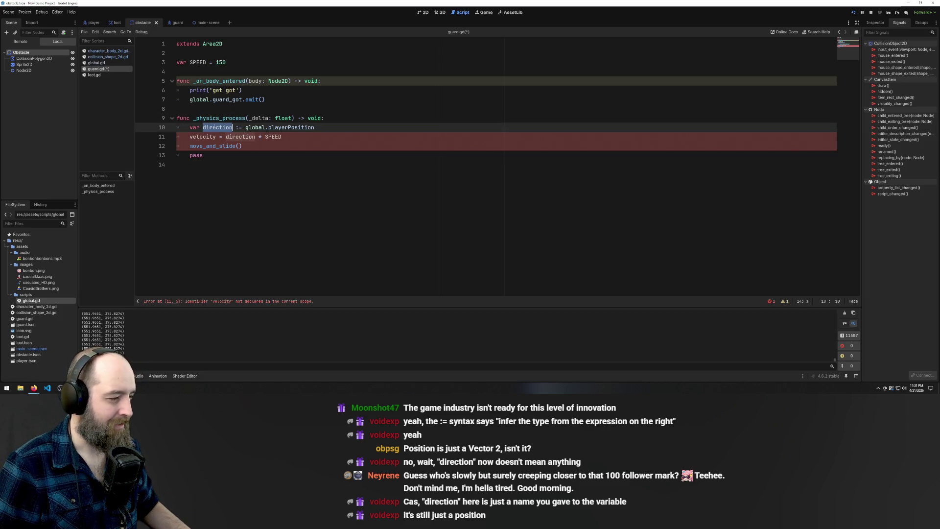
pyautogui.click(246, 127)
pyautogui.write('vector')
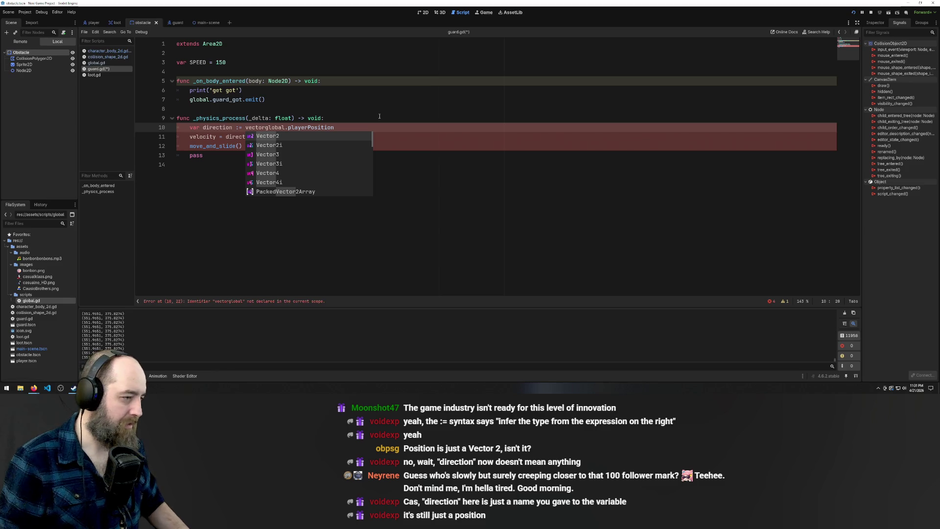
pyautogui.press('BackSpace')
pyautogui.press('BackSpace')
pyautogui.press('BackSpace')
pyautogui.press('BackSpace')
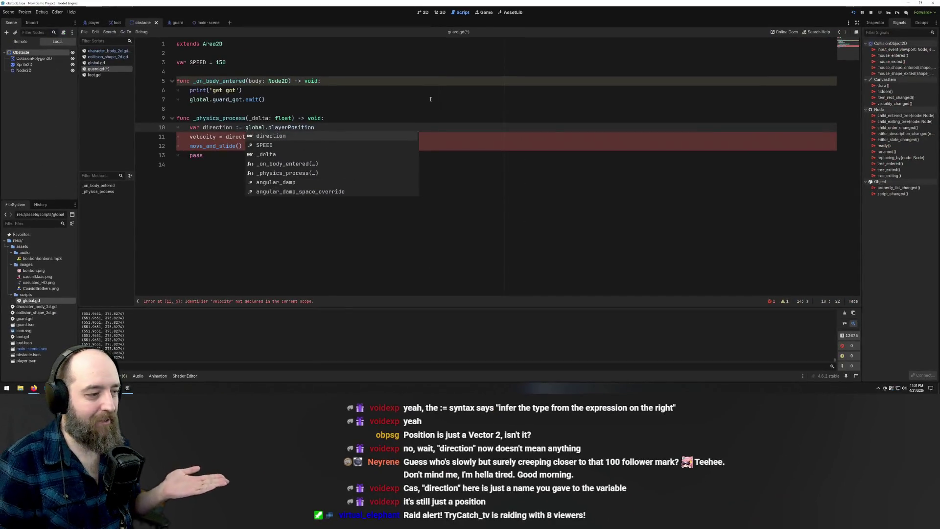
pyautogui.click(508, 248)
pyautogui.moveTo(280, 160)
pyautogui.mouseDown()
pyautogui.moveTo(234, 146)
pyautogui.moveTo(113, 143)
pyautogui.mouseUp()
pyautogui.moveTo(309, 147); pyautogui.dragTo(118, 140)
# - Comment out the velocity and move_and_slide() lines in guard.gd
pyautogui.hotkey('ctrl', 'k')
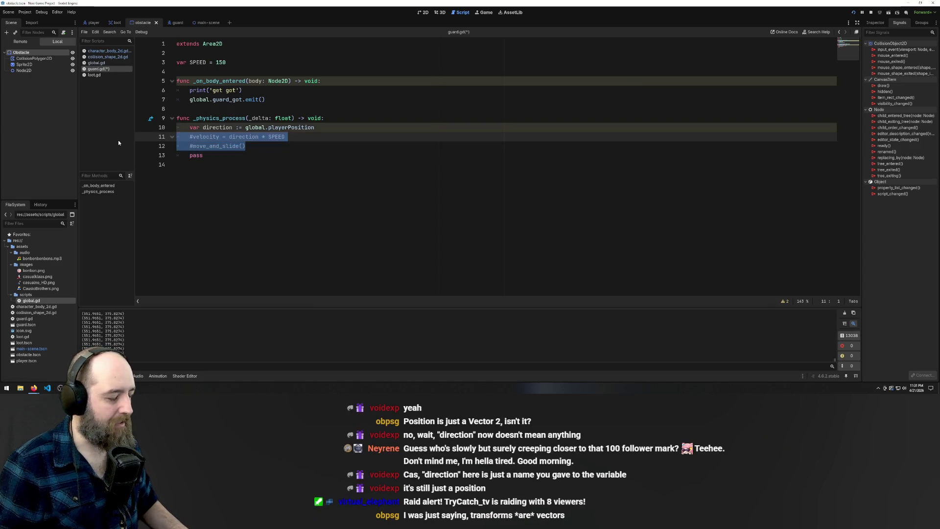
pyautogui.click(332, 175)
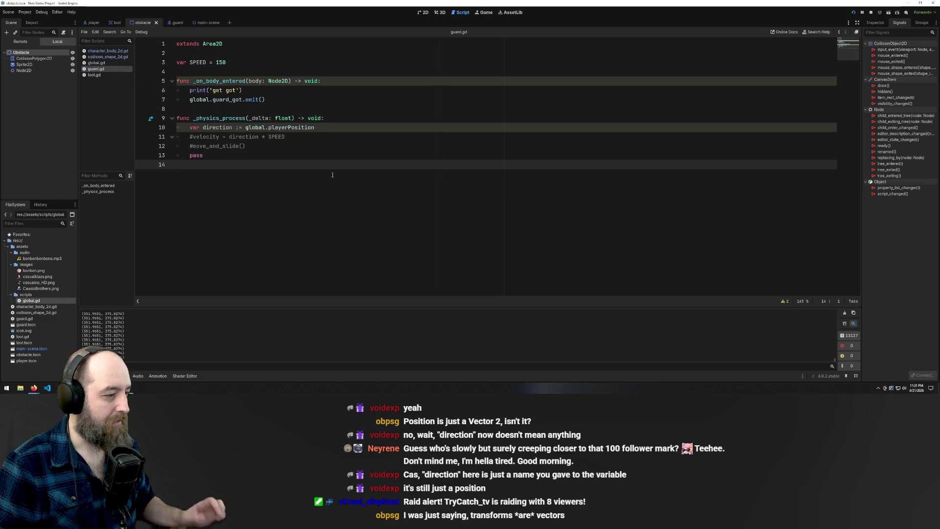
pyautogui.click(239, 127)
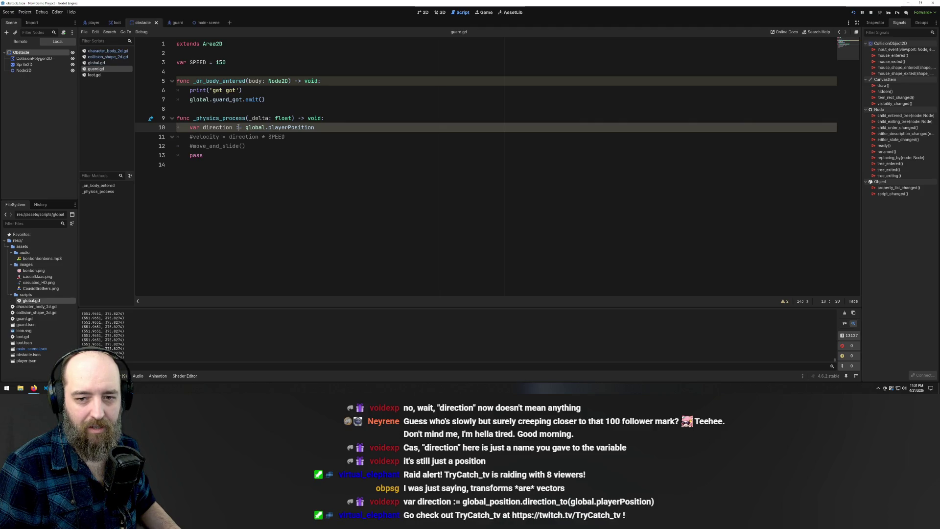
pyautogui.click(504, 215)
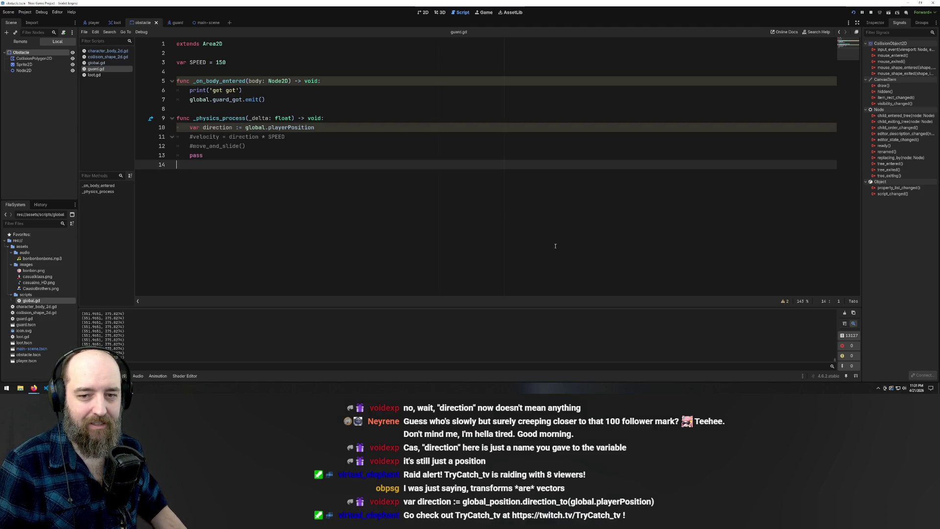
# - Run the game with F5, collect the bonbons and touch the guard so 'get got' prints
pyautogui.press('F5')
pyautogui.press('Left')
pyautogui.press('Up')
pyautogui.press('Left')
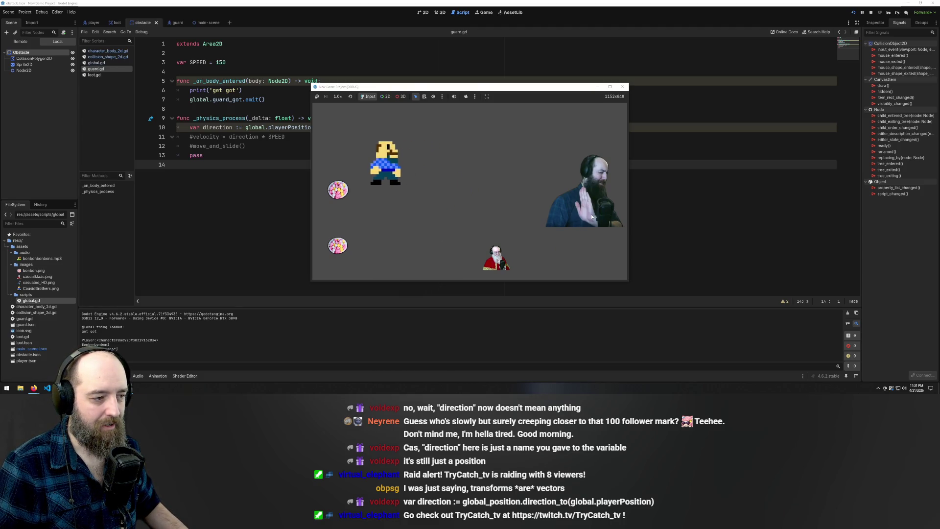
pyautogui.press('Left')
pyautogui.press('Down')
pyautogui.press('Right')
pyautogui.press('Right')
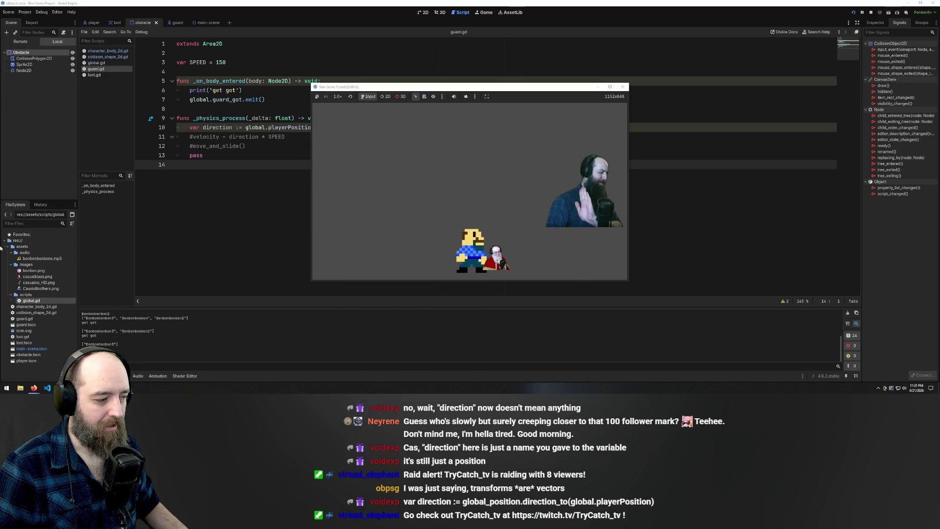
pyautogui.press('Left')
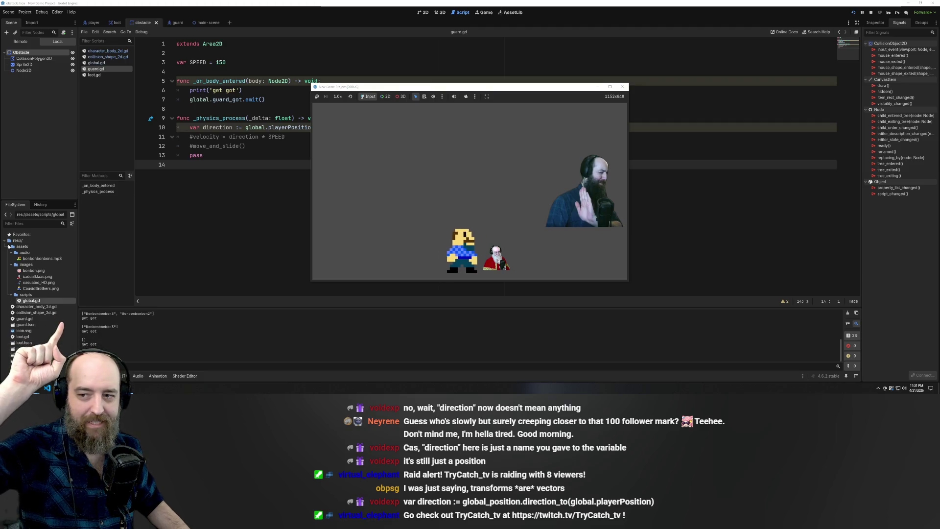
pyautogui.press('Up')
pyautogui.press('Right')
pyautogui.press('Right')
pyautogui.press('Up')
pyautogui.press('Left')
pyautogui.press('Down')
pyautogui.press('Right')
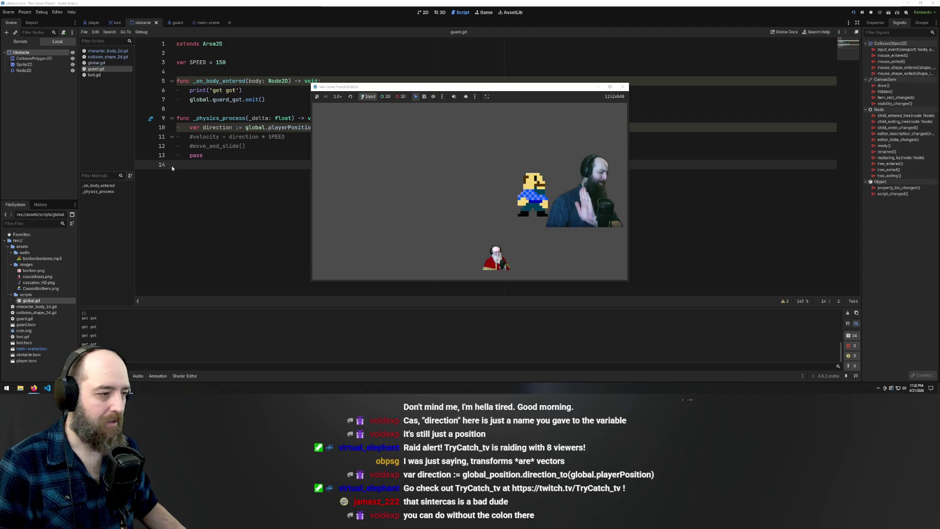
pyautogui.click(223, 150)
# - Change guard.gd's direction assignment from := to =, then bring up character_body_2d.gd
pyautogui.click(239, 127)
pyautogui.press('BackSpace')
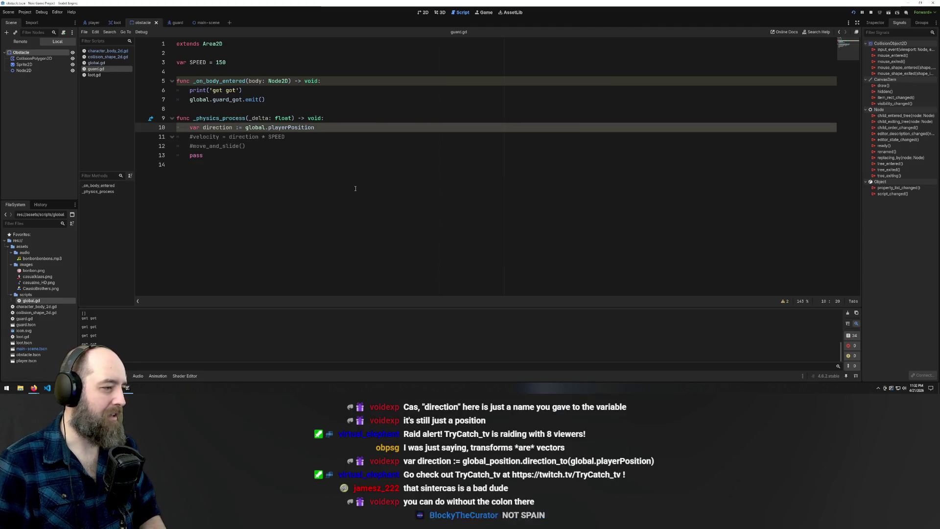
pyautogui.moveTo(171, 22); pyautogui.dragTo(93, 22)
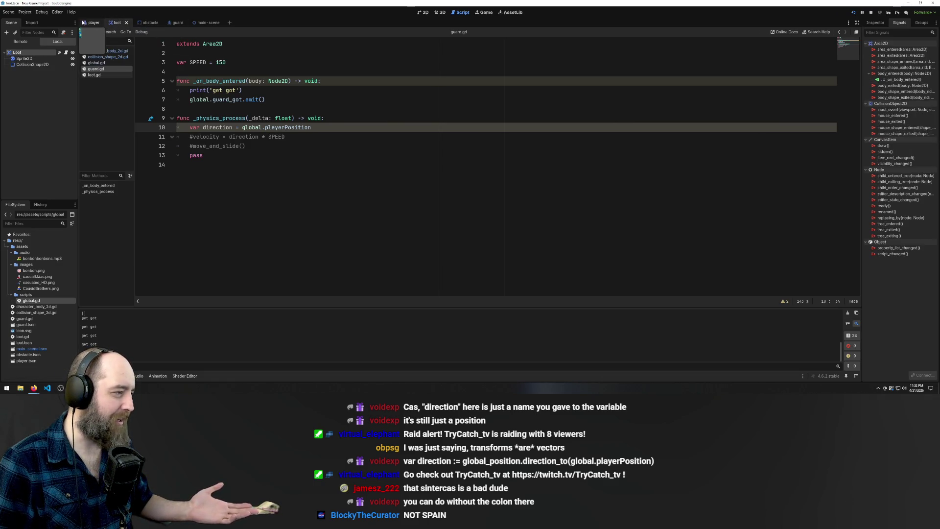
pyautogui.click(203, 23)
pyautogui.click(97, 62)
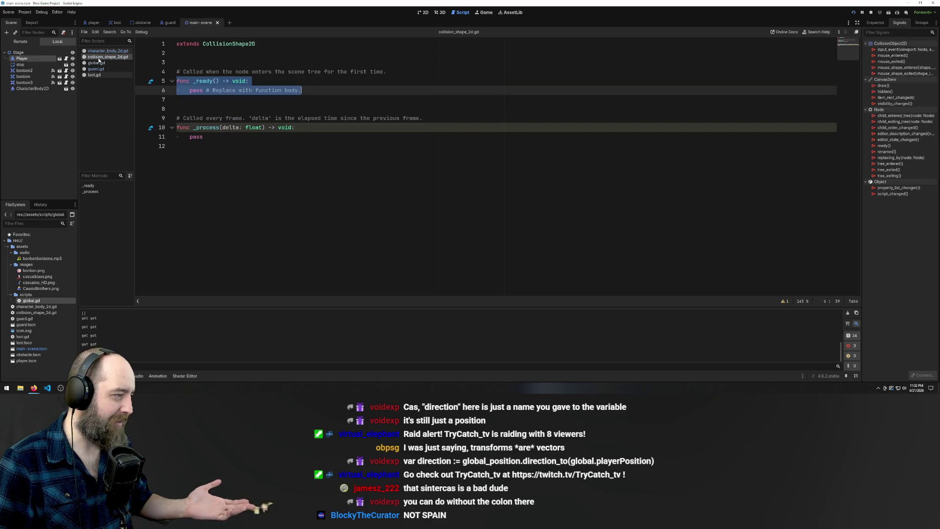
pyautogui.click(100, 51)
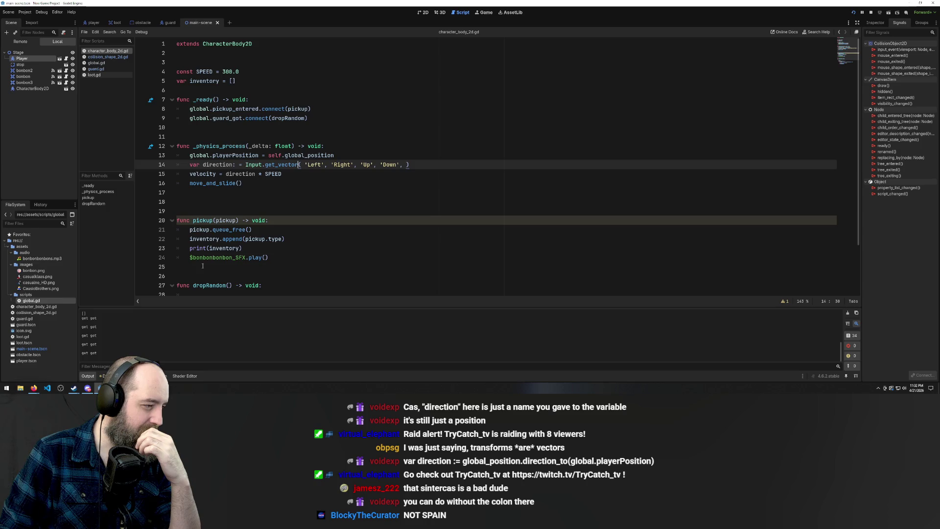
# - Fix line 14 of character_body_2d.gd to read 'var direction :=' and save it
pyautogui.click(237, 167)
pyautogui.press('BackSpace')
pyautogui.press('Left')
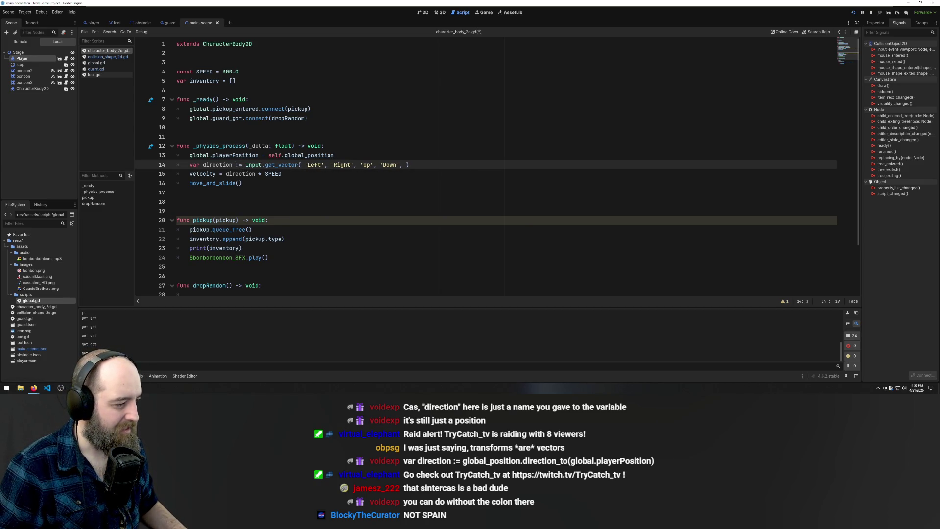
pyautogui.press('Right')
pyautogui.hotkey('ctrl', 's')
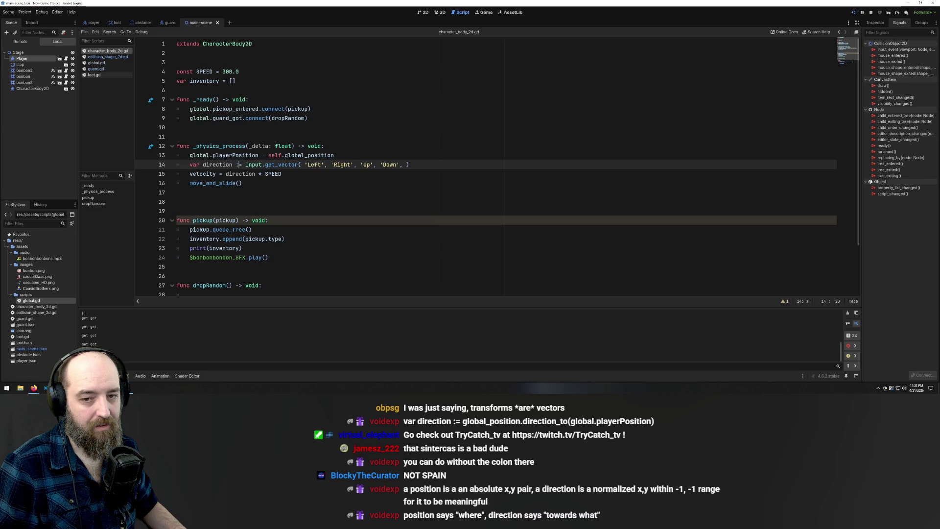
# - Inspect the direction variable on line 14 of character_body_2d.gd
pyautogui.doubleClick(216, 165)
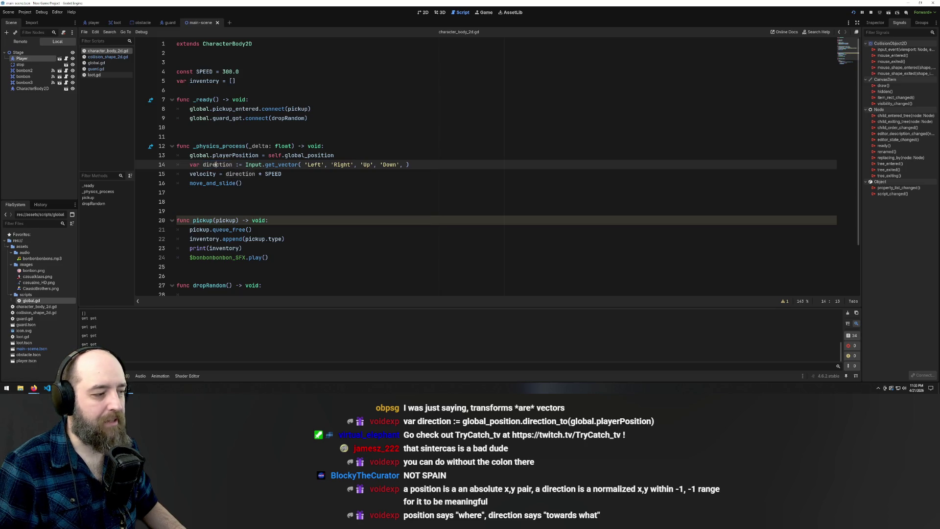
pyautogui.click(221, 221)
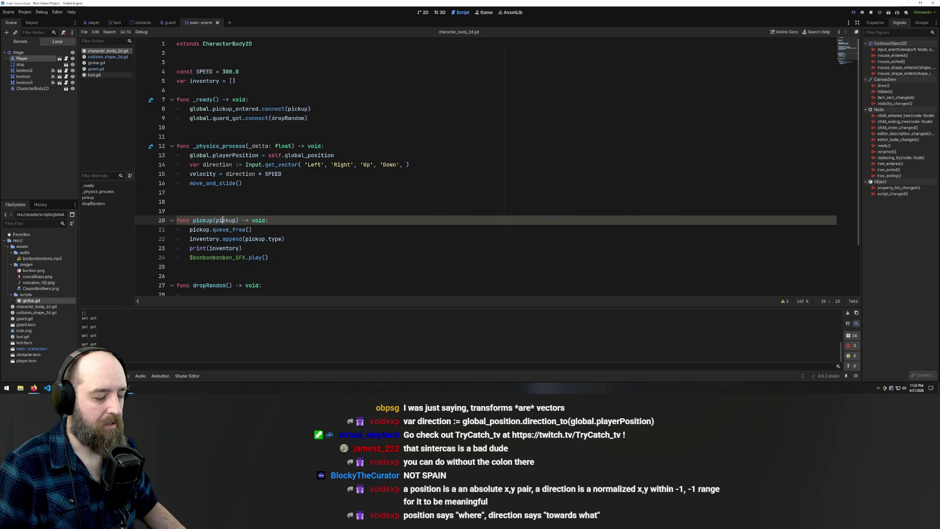
pyautogui.doubleClick(216, 164)
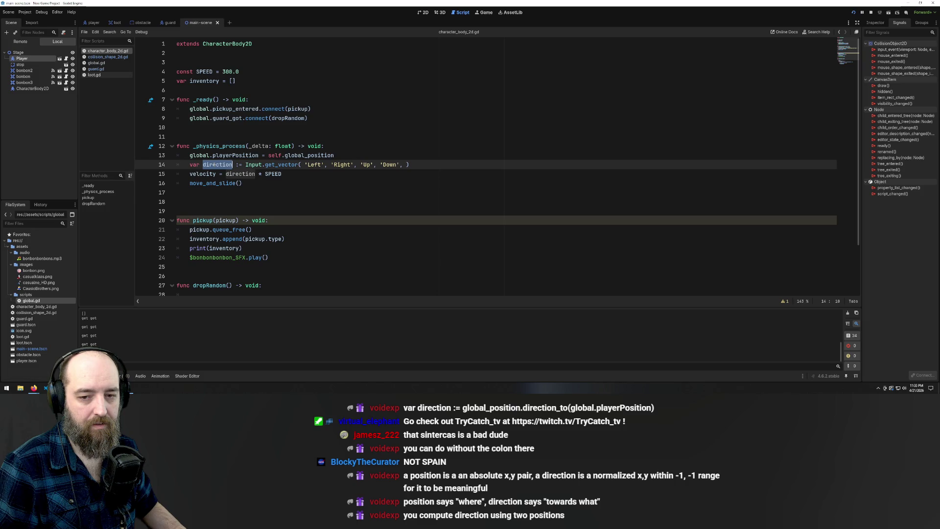
pyautogui.press('Down')
pyautogui.press('Down')
pyautogui.press('Down')
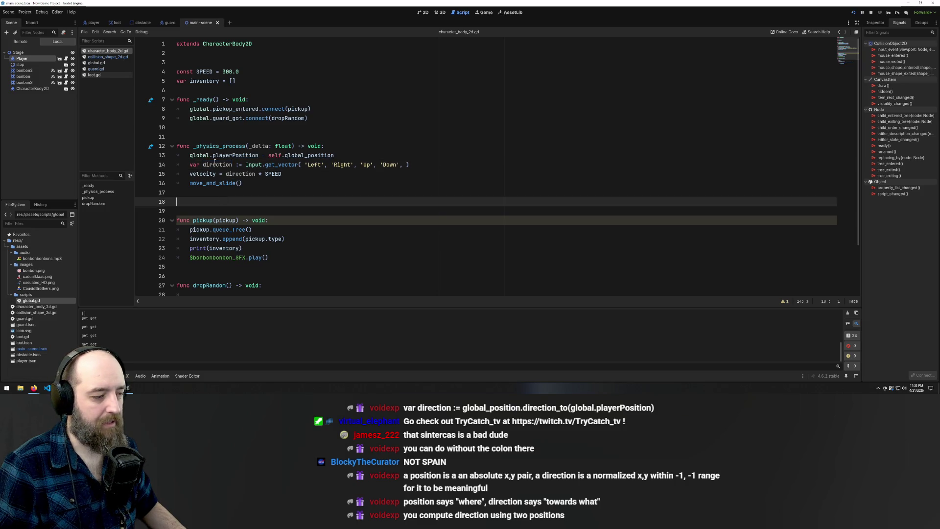
pyautogui.doubleClick(217, 166)
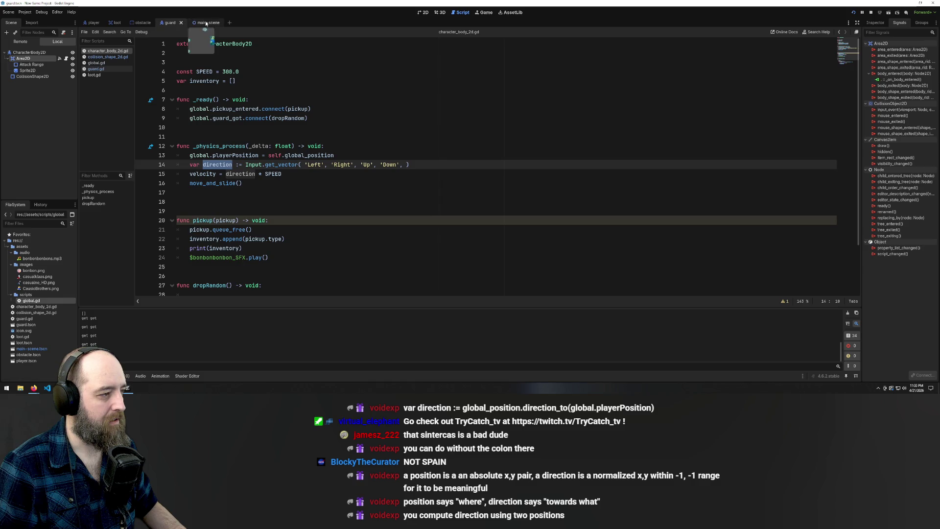
# - Switch between the guard and main scenes and look over character_body_2d.gd's code
pyautogui.click(98, 69)
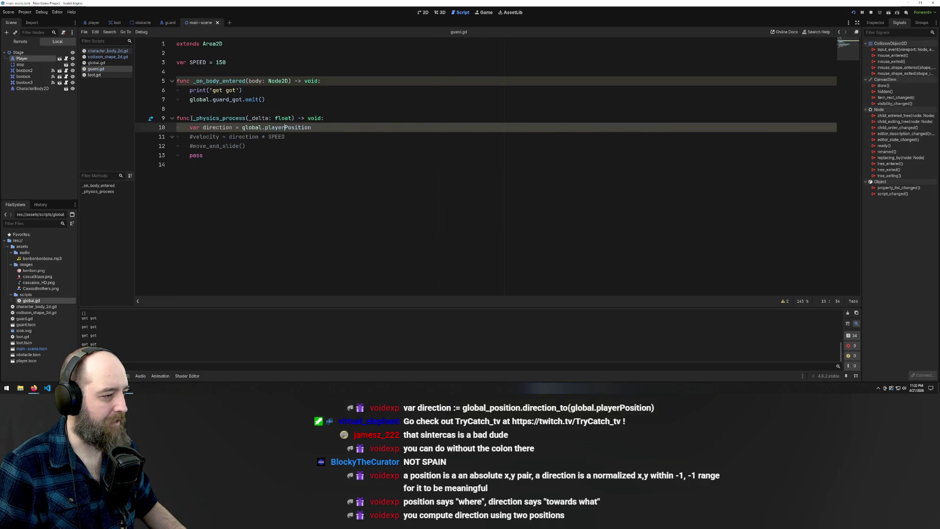
pyautogui.click(169, 23)
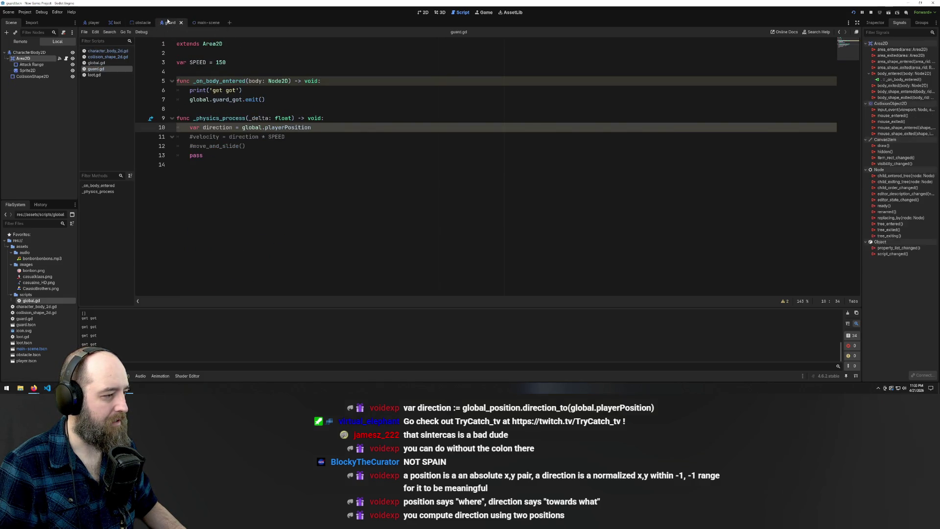
pyautogui.click(211, 25)
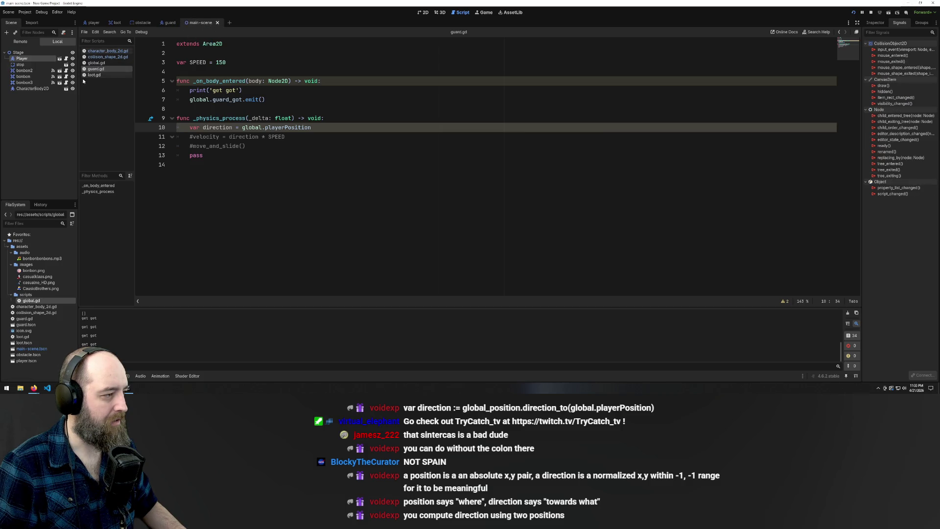
pyautogui.click(106, 56)
pyautogui.click(98, 70)
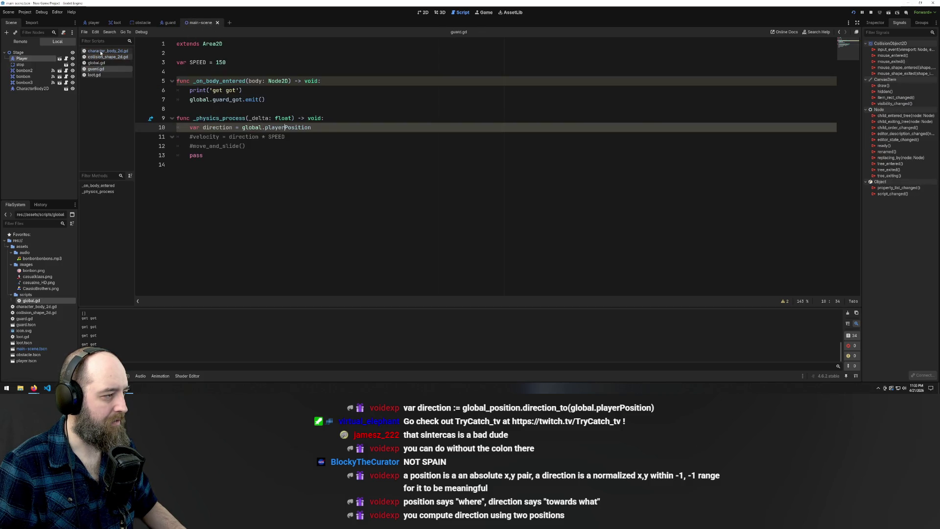
pyautogui.click(101, 51)
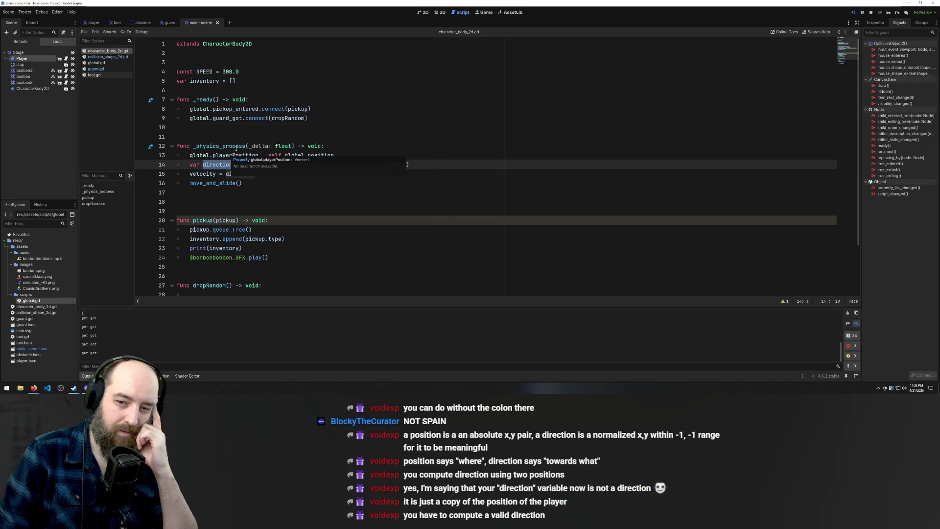
pyautogui.click(264, 99)
pyautogui.click(254, 220)
pyautogui.click(235, 155)
pyautogui.click(213, 90)
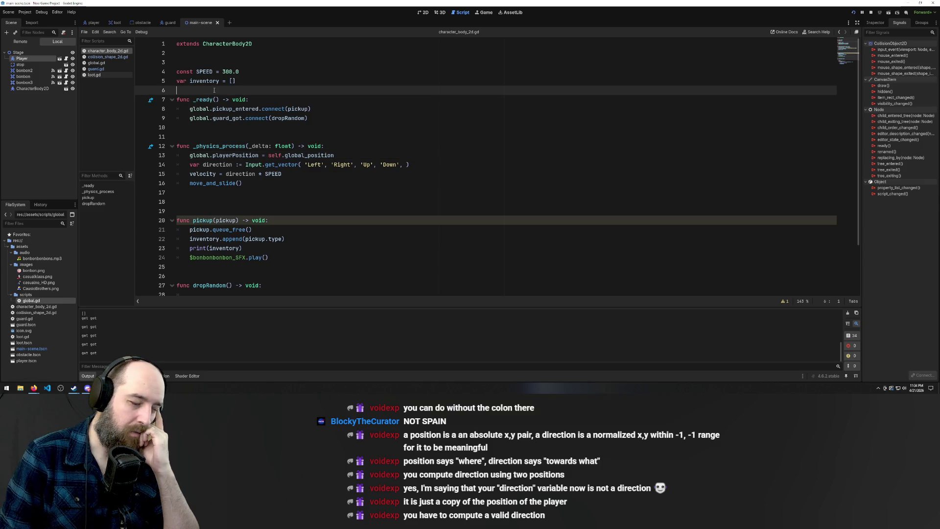
pyautogui.scroll(-2, 369, 179)
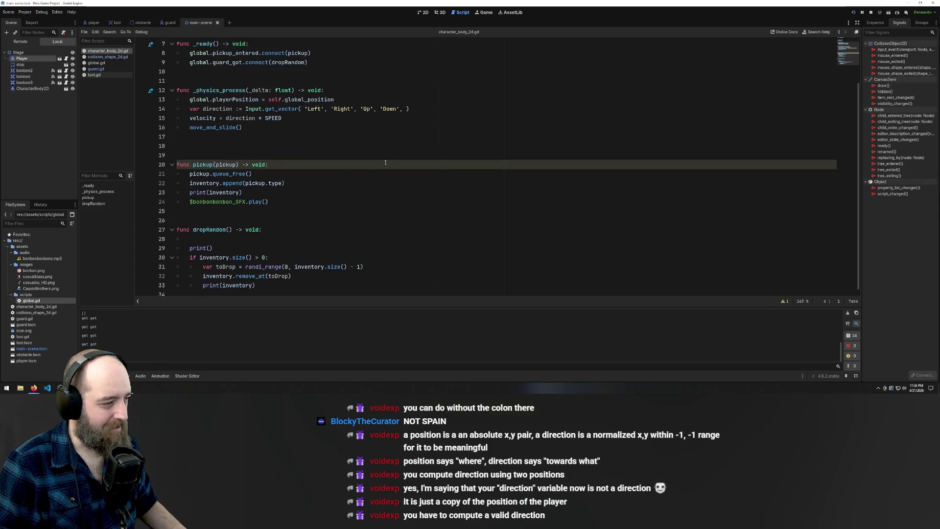
# - Reopen guard.gd and restore ':=' in line 10's direction declaration
pyautogui.click(96, 69)
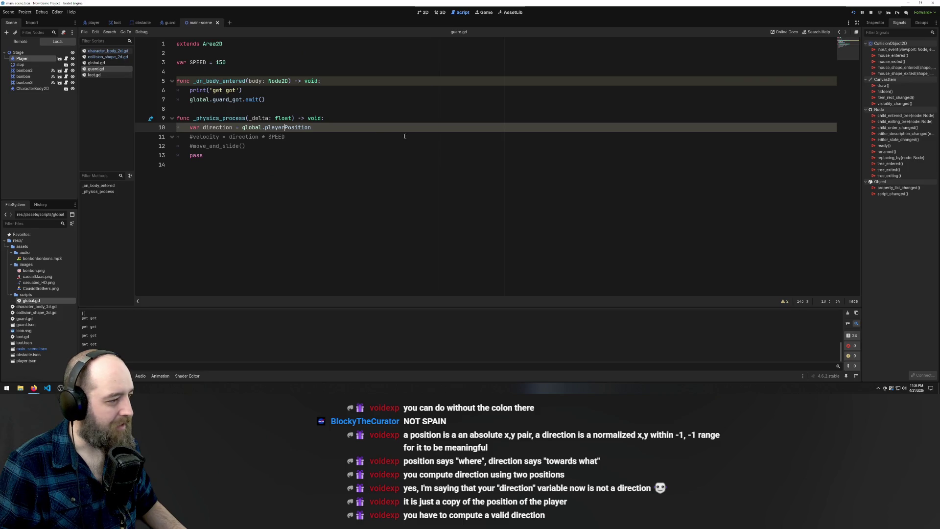
pyautogui.click(254, 99)
pyautogui.click(280, 81)
pyautogui.click(280, 147)
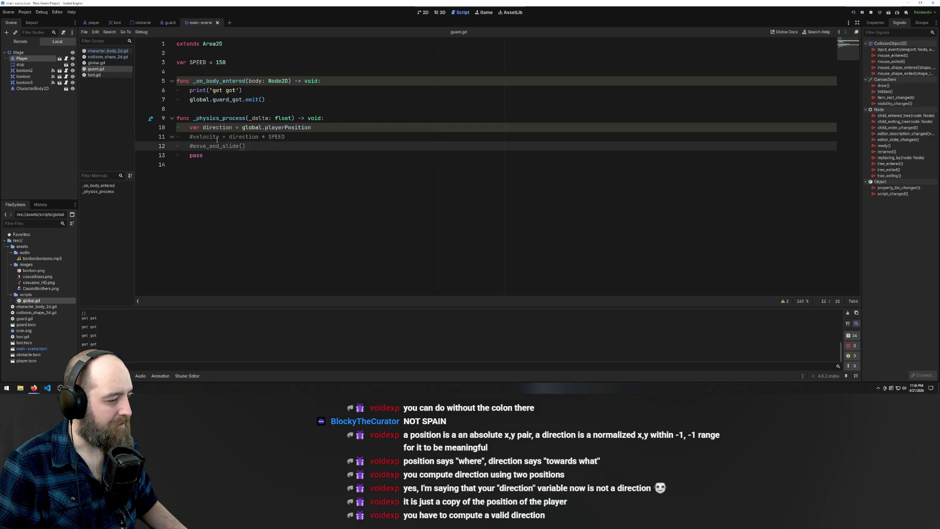
pyautogui.click(233, 128)
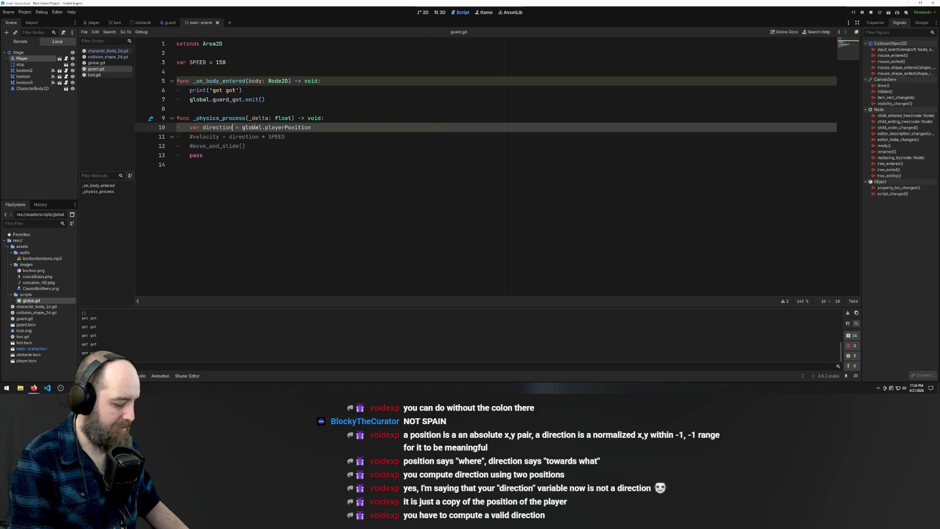
pyautogui.press('Right')
pyautogui.write(':')
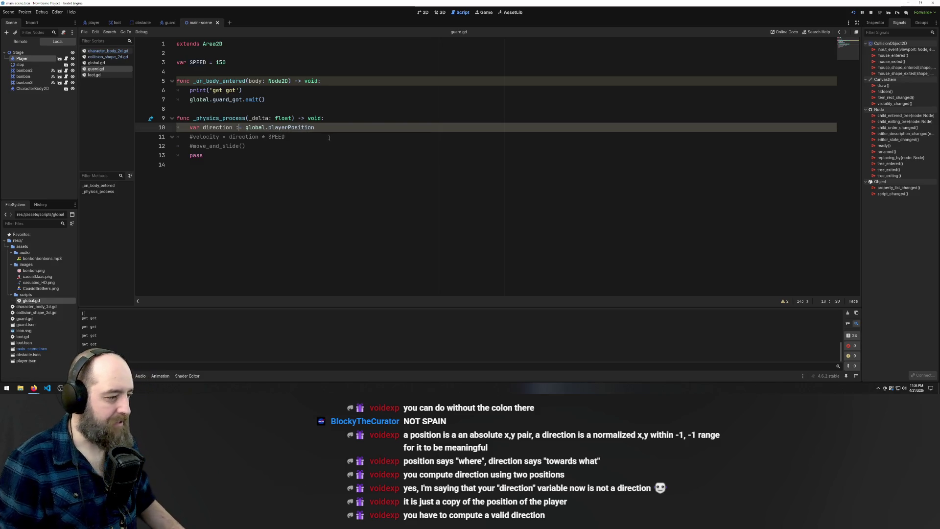
# - Save guard.gd and bring the running game window to the front
pyautogui.click(212, 127)
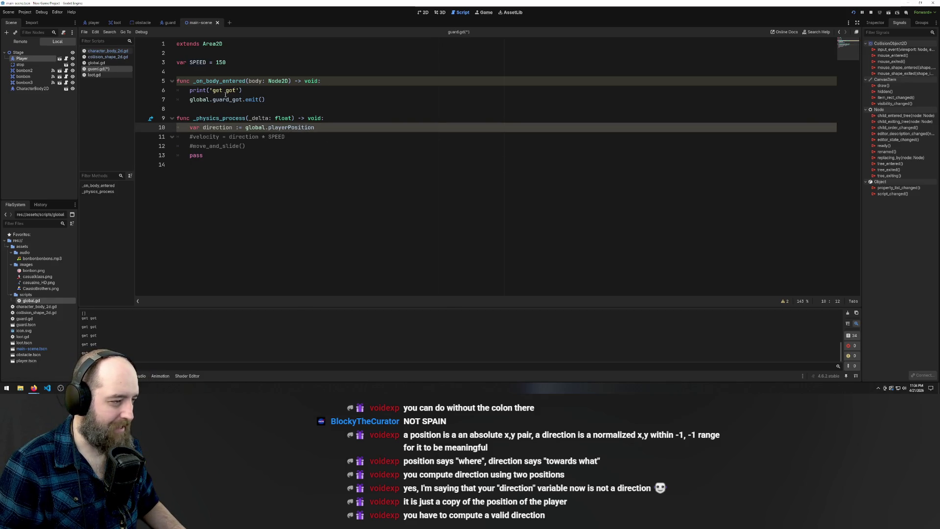
pyautogui.click(247, 109)
pyautogui.click(259, 136)
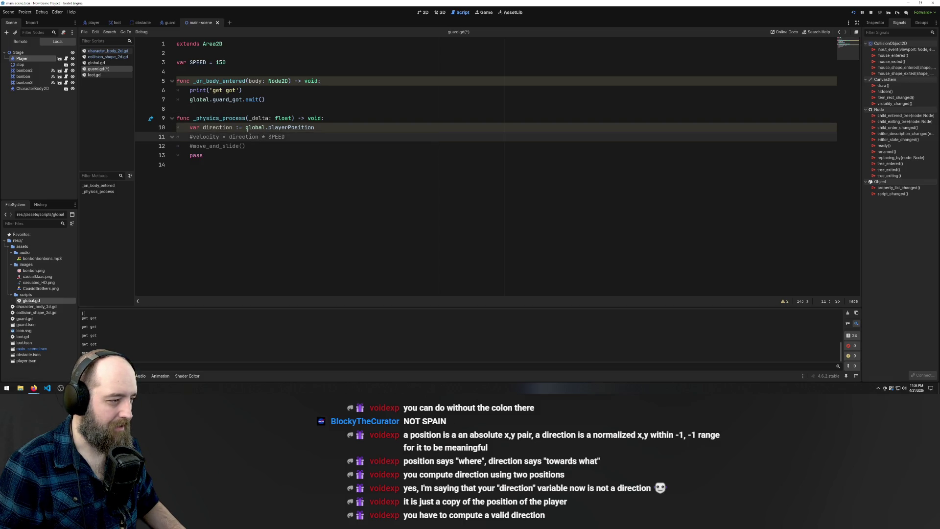
pyautogui.click(205, 127)
pyautogui.hotkey('ctrl', 's')
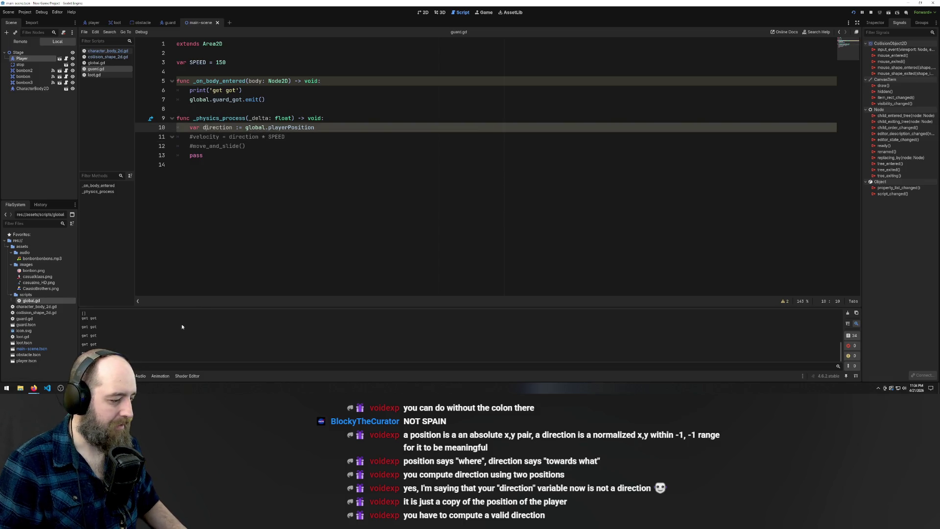
pyautogui.moveTo(100, 388)
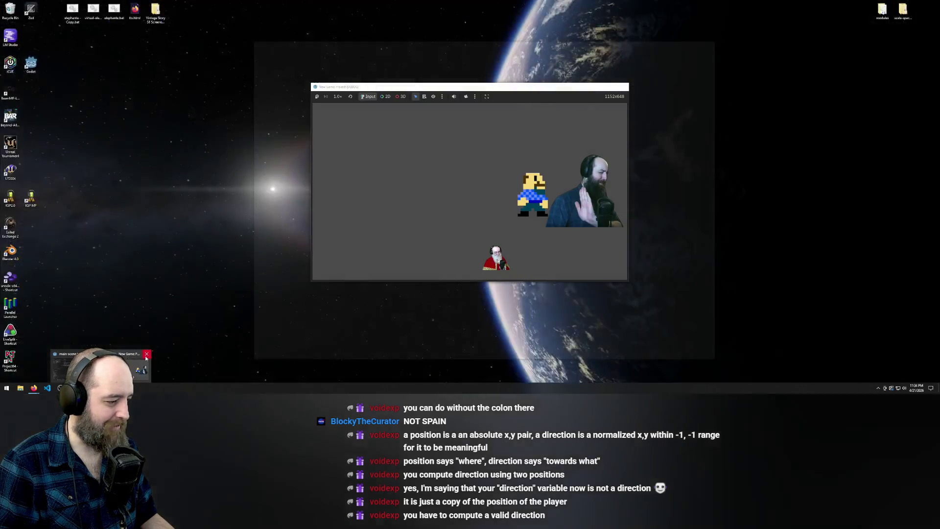
pyautogui.click(141, 364)
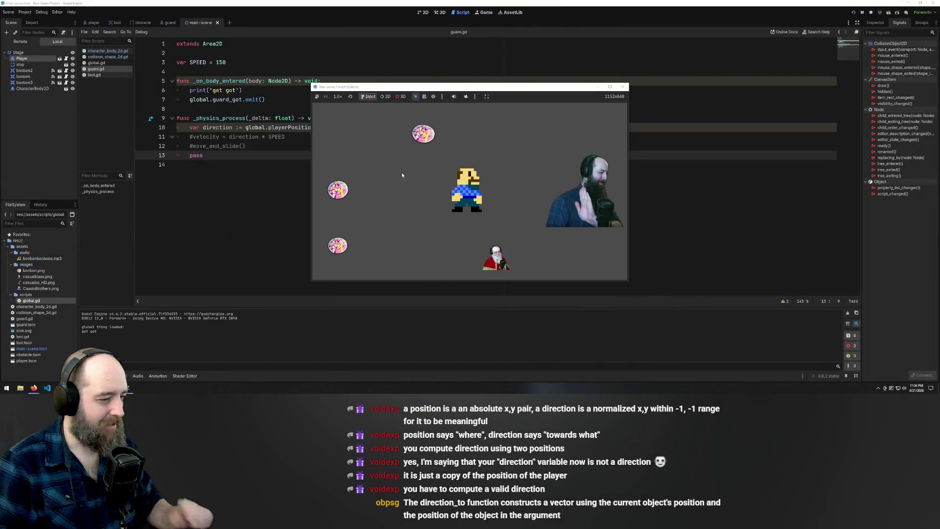
pyautogui.press('Left')
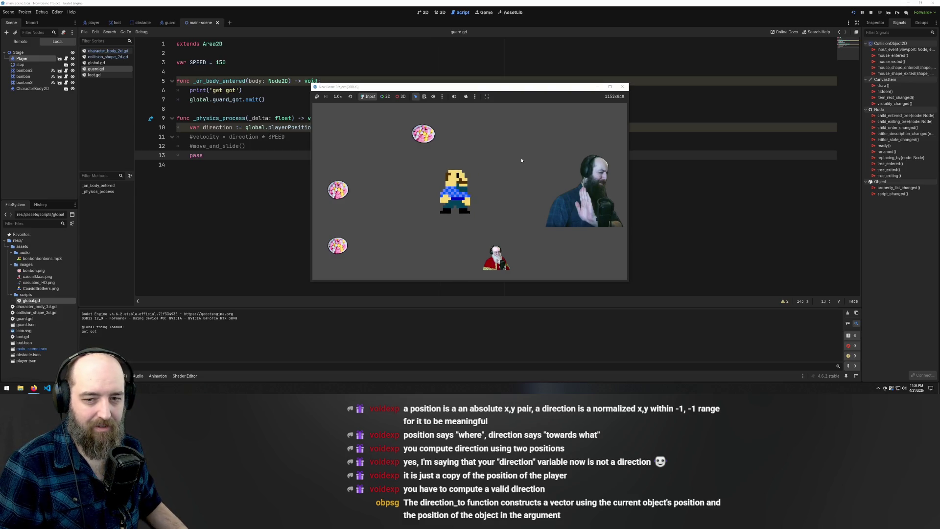
pyautogui.press('Right')
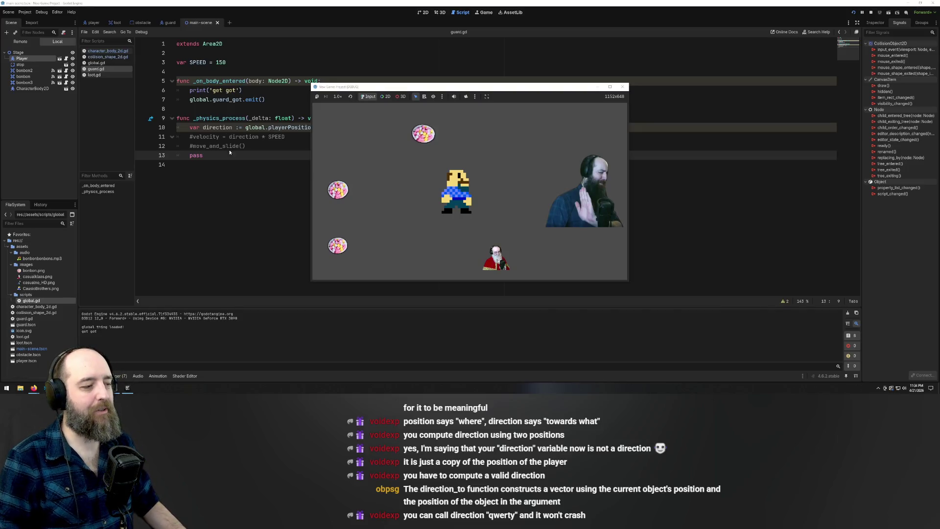
pyautogui.click(234, 124)
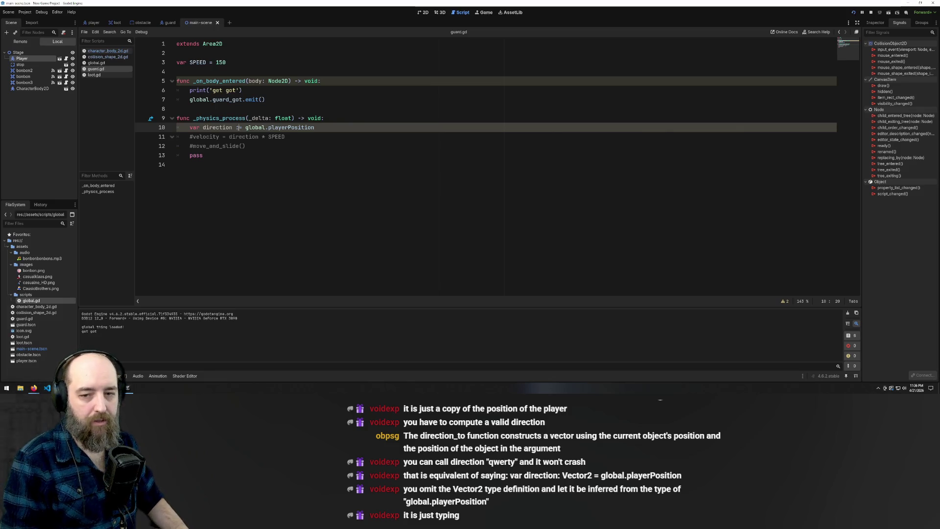
# - Add a type annotation on line 10, correcting 'Veector' via the Vector2 autocomplete suggestion
pyautogui.write(': ')
pyautogui.write('Veector')
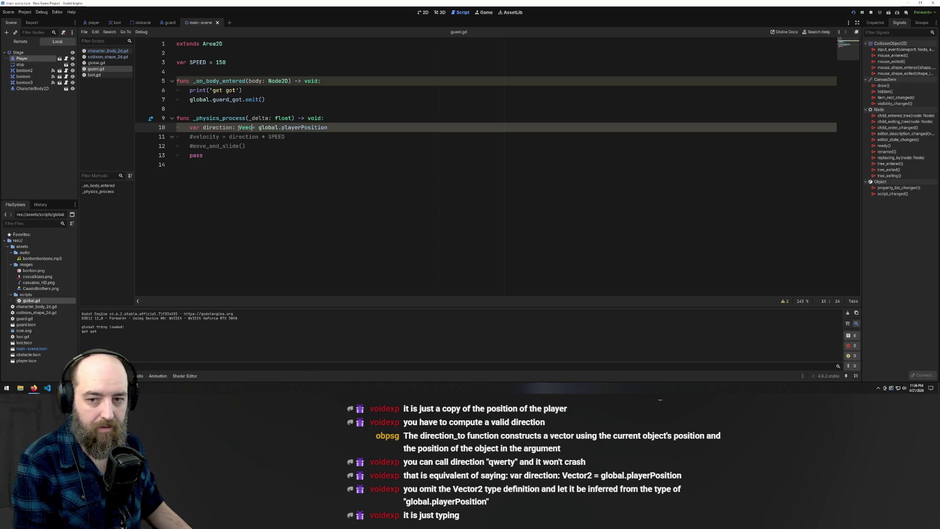
pyautogui.press('BackSpace')
pyautogui.press('BackSpace')
pyautogui.press('BackSpace')
pyautogui.write('ctor')
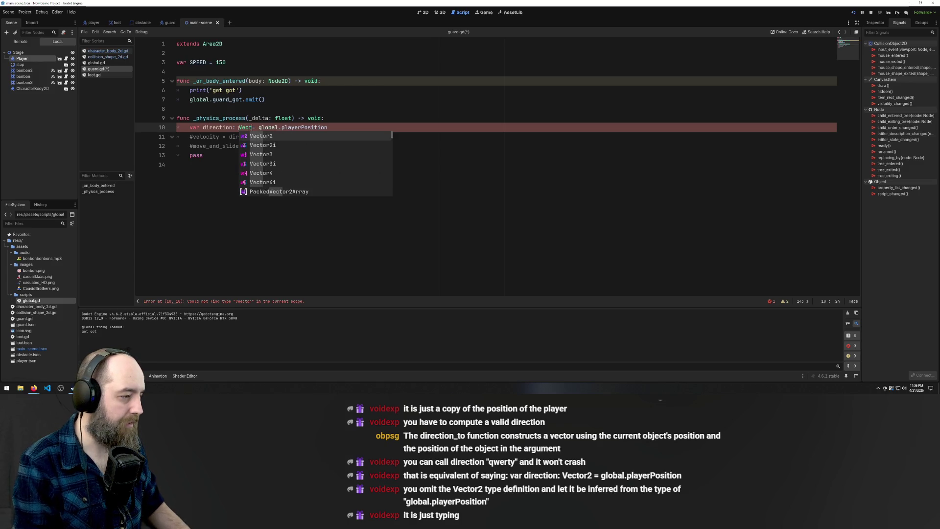
pyautogui.press('Return')
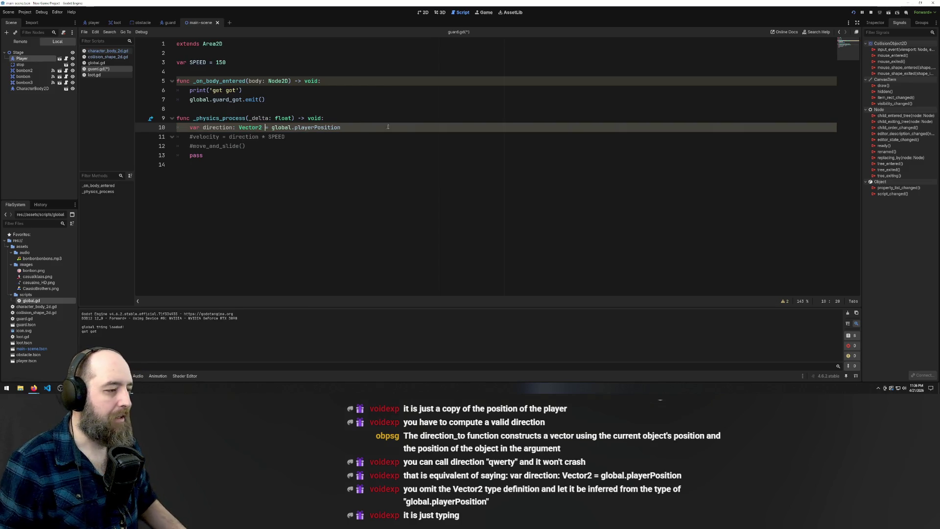
pyautogui.click(372, 89)
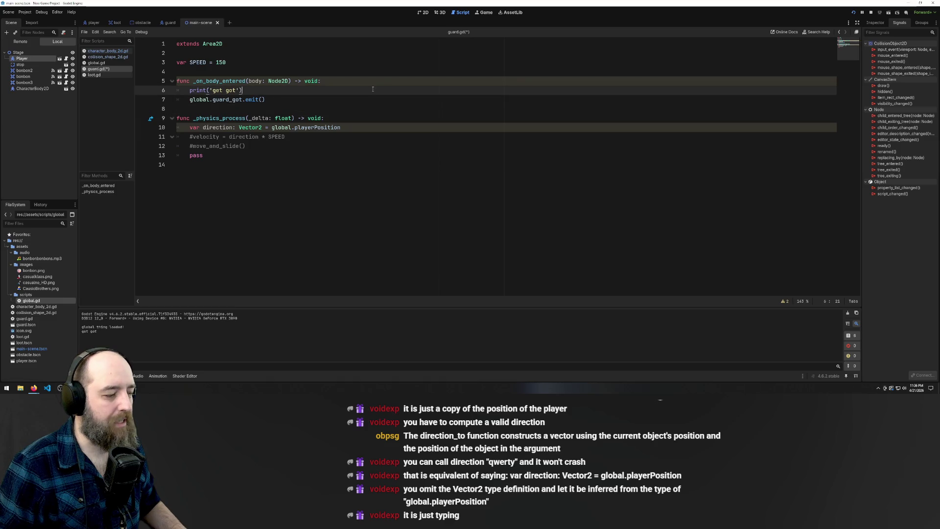
pyautogui.click(343, 127)
pyautogui.click(294, 163)
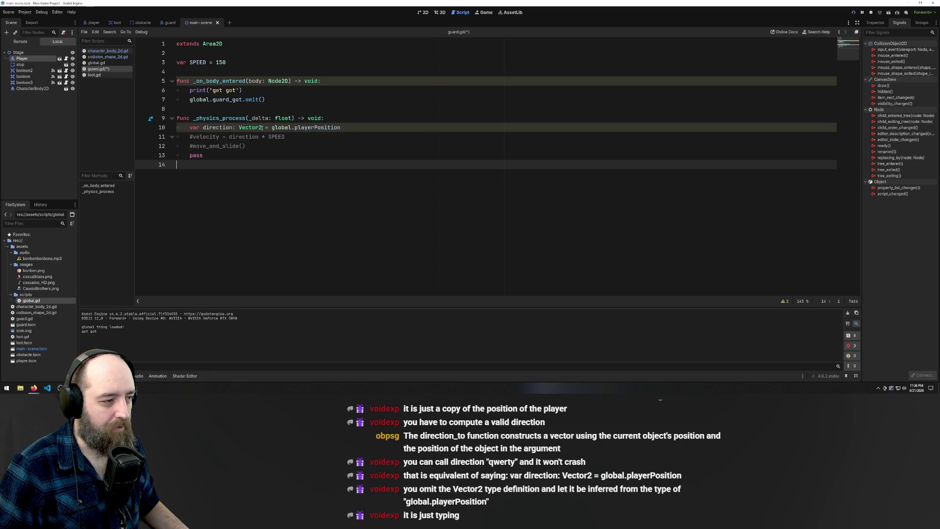
# - Retype the annotation as ': Vector2' so line 10 reads 'direction : Vector2 ='
pyautogui.moveTo(262, 128)
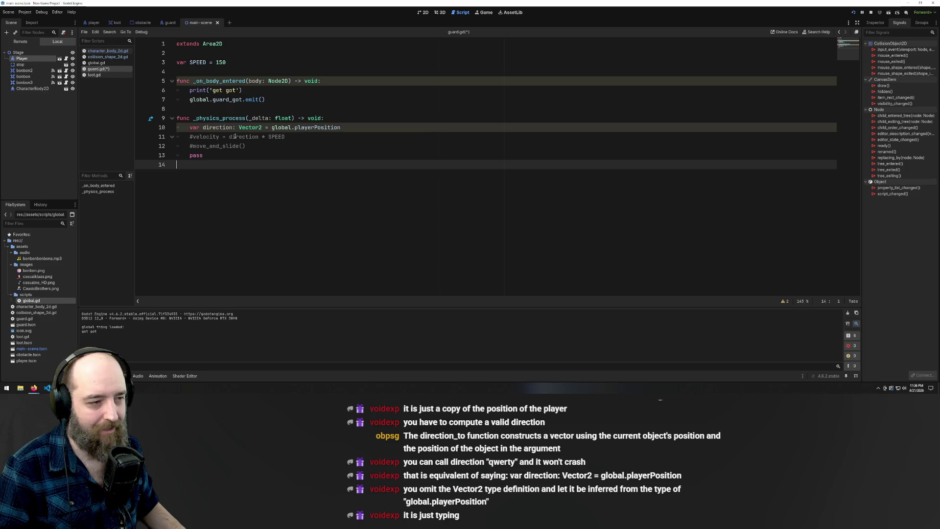
pyautogui.moveTo(266, 127); pyautogui.dragTo(235, 127)
pyautogui.press('BackSpace')
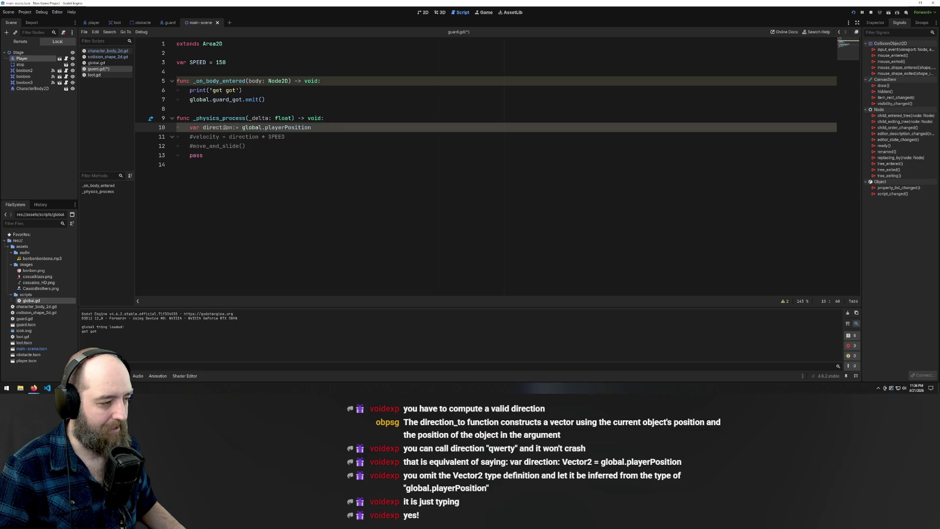
pyautogui.write(':')
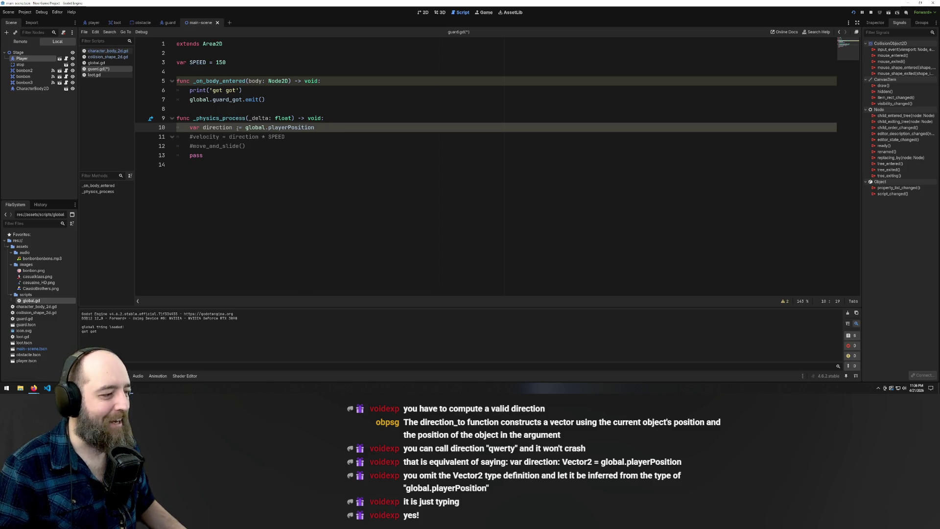
pyautogui.write(' Vector2')
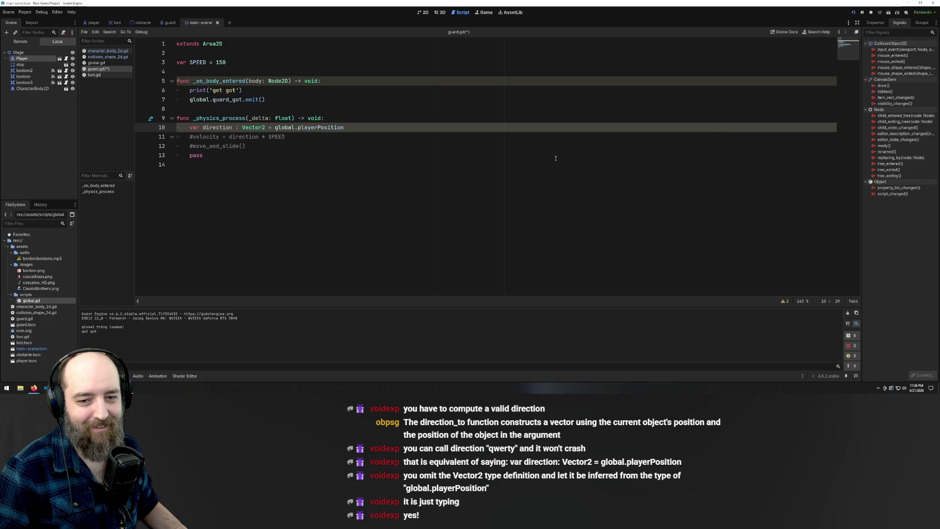
pyautogui.click(437, 111)
# - Undo and redo the last edit, then delete the Vector2 type from line 10's direction declaration
pyautogui.hotkey('ctrl', 'z')
pyautogui.hotkey('ctrl', 'y')
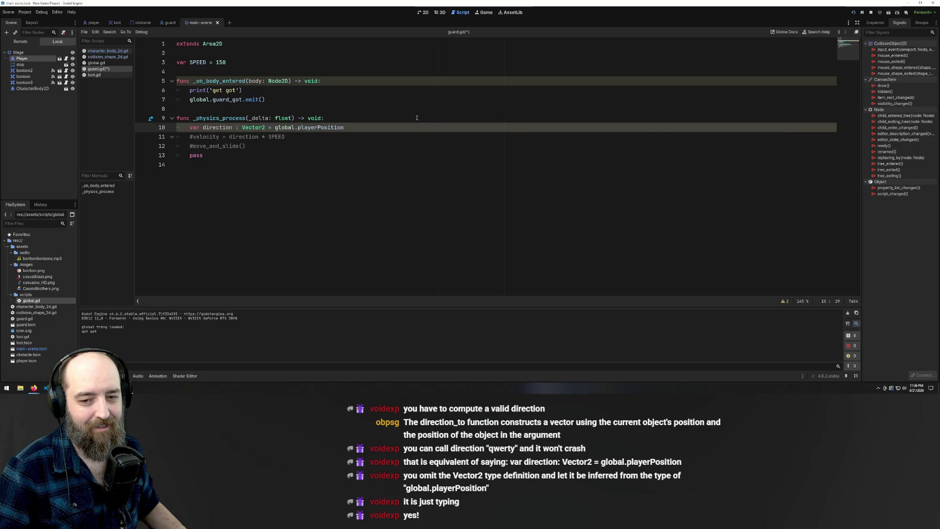
pyautogui.click(417, 117)
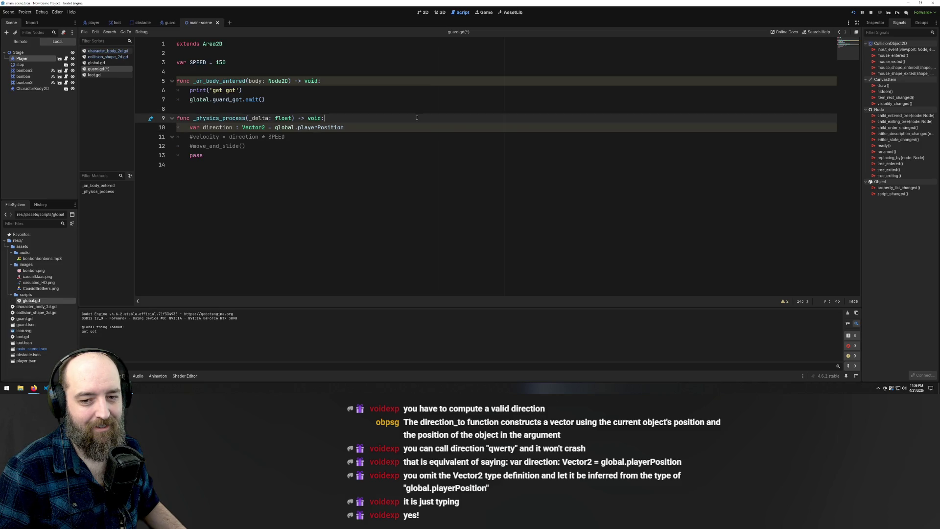
pyautogui.press('Up')
pyautogui.press('Up')
pyautogui.press('Up')
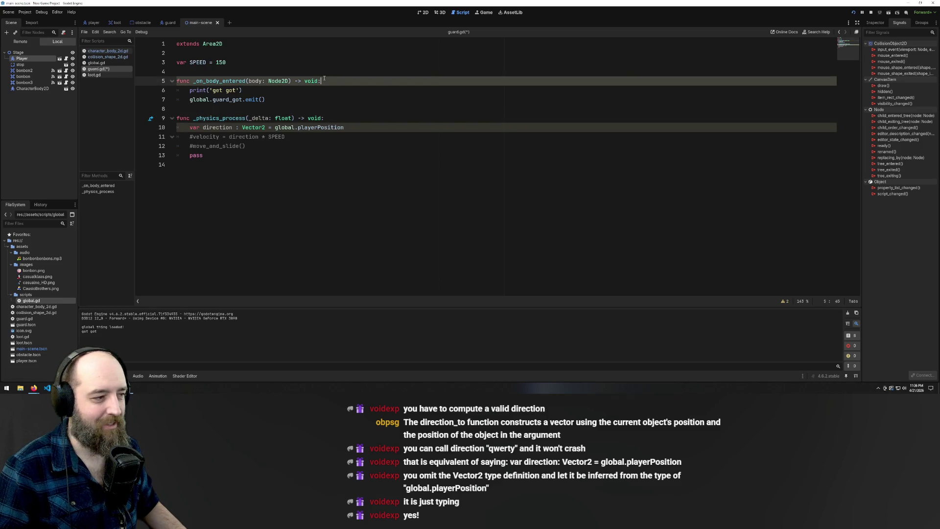
pyautogui.click(273, 108)
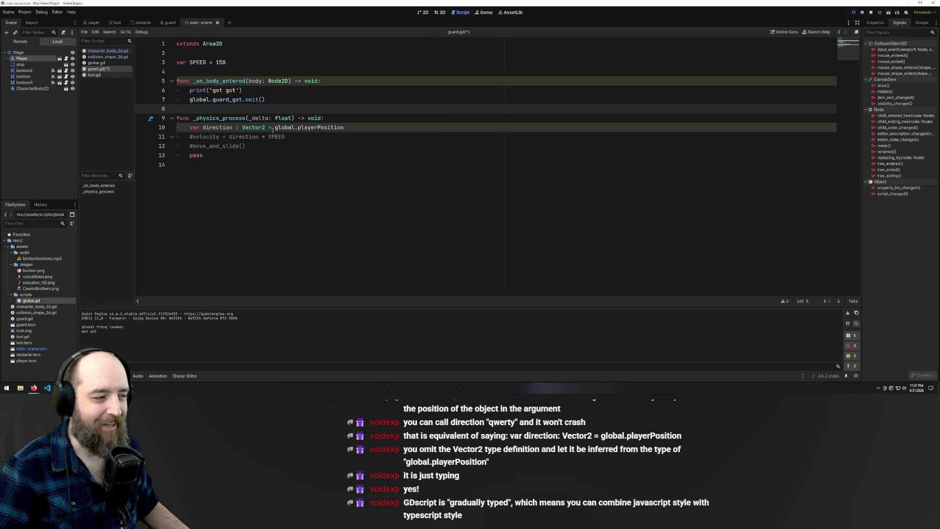
pyautogui.click(301, 118)
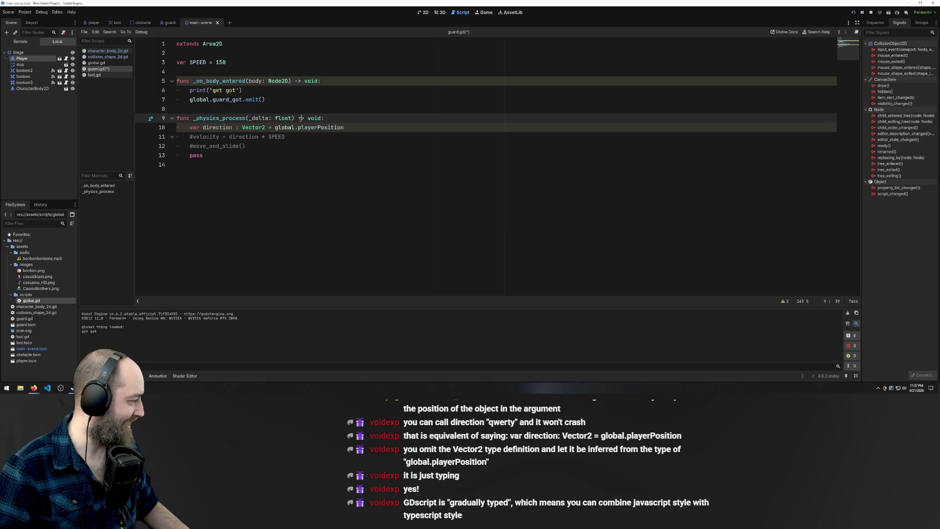
pyautogui.doubleClick(250, 127)
pyautogui.press('BackSpace')
pyautogui.press('BackSpace')
pyautogui.press('Delete')
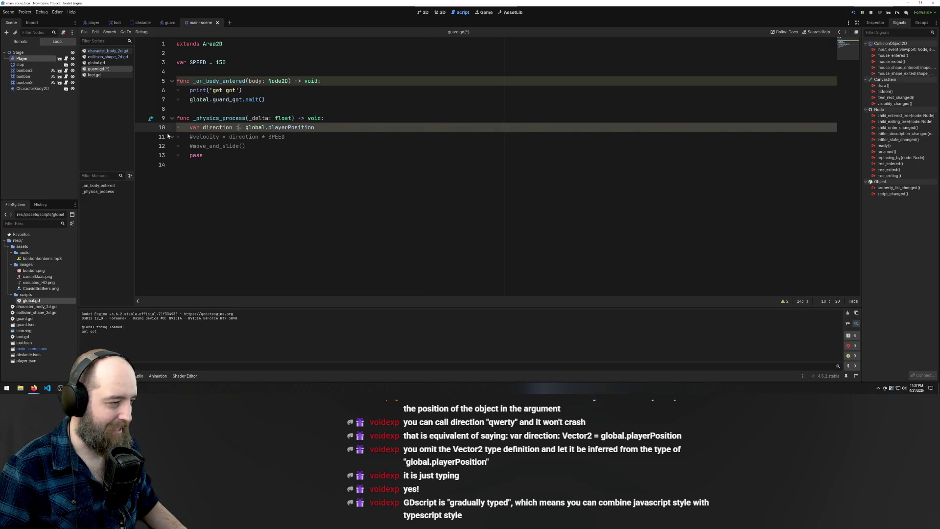
# - Re-add Vector2 on line 10 so it reads var direction: Vector2 = global.playerPosition
pyautogui.click(288, 166)
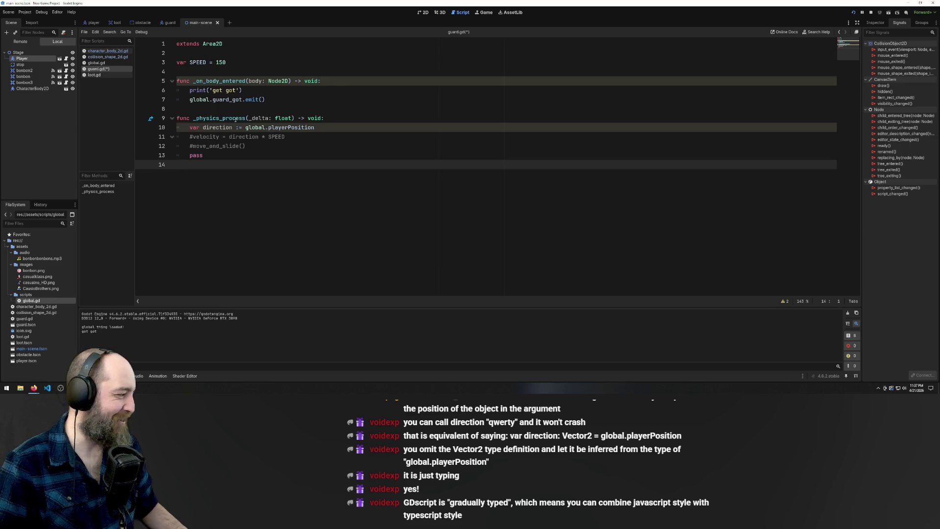
pyautogui.click(238, 128)
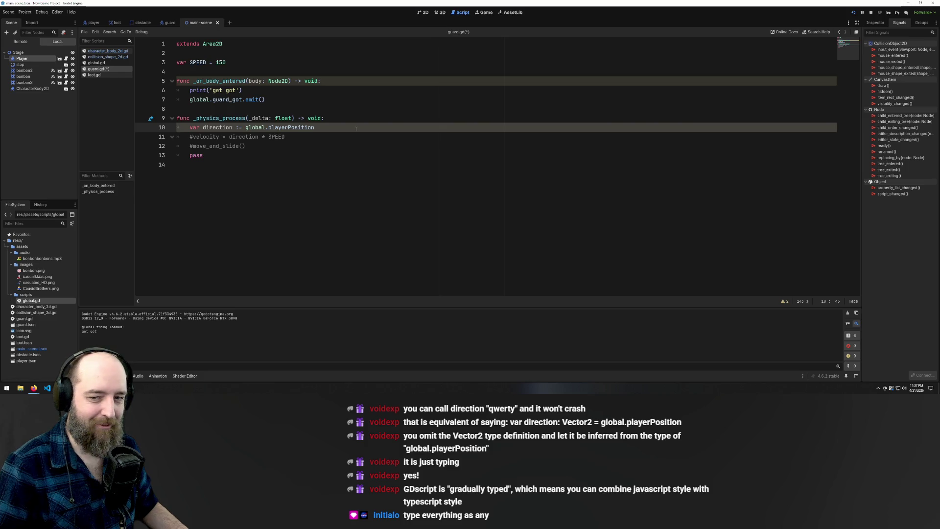
pyautogui.click(405, 108)
pyautogui.click(320, 205)
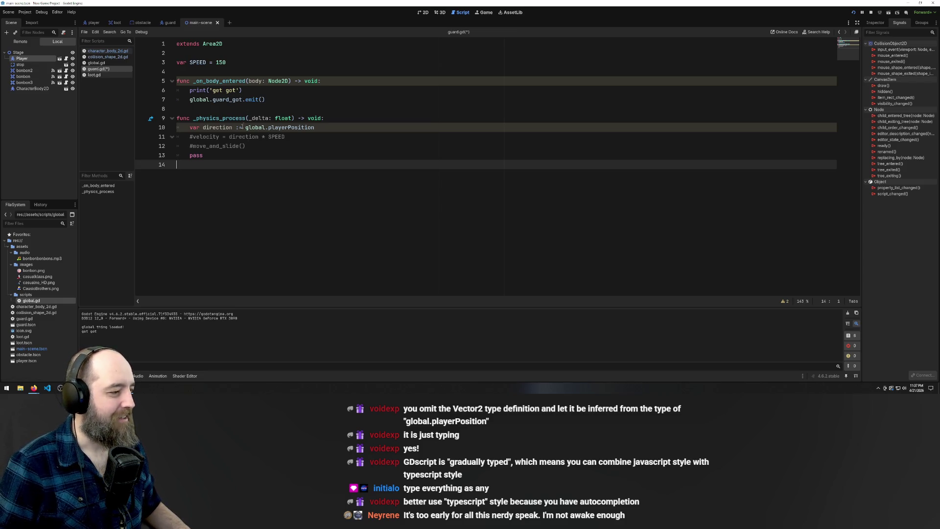
pyautogui.click(238, 128)
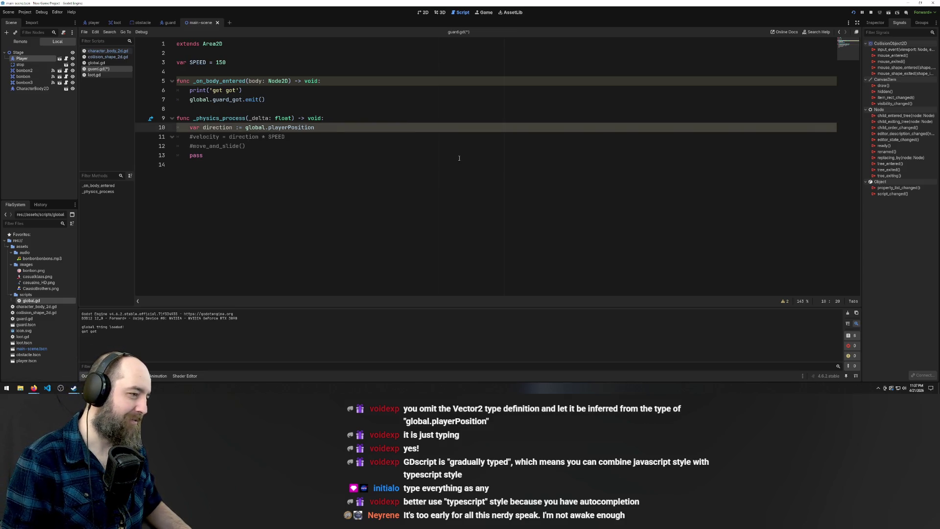
pyautogui.write('Vector2')
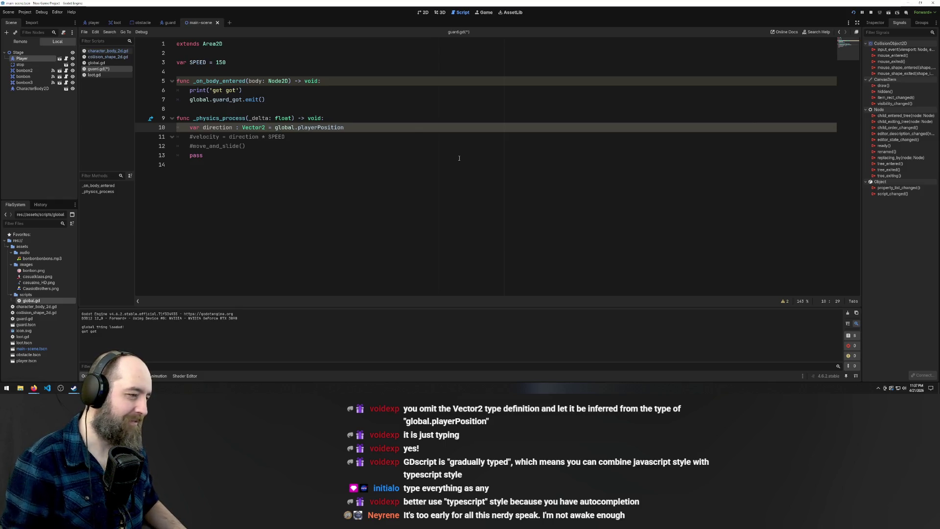
pyautogui.click(235, 127)
pyautogui.press('BackSpace')
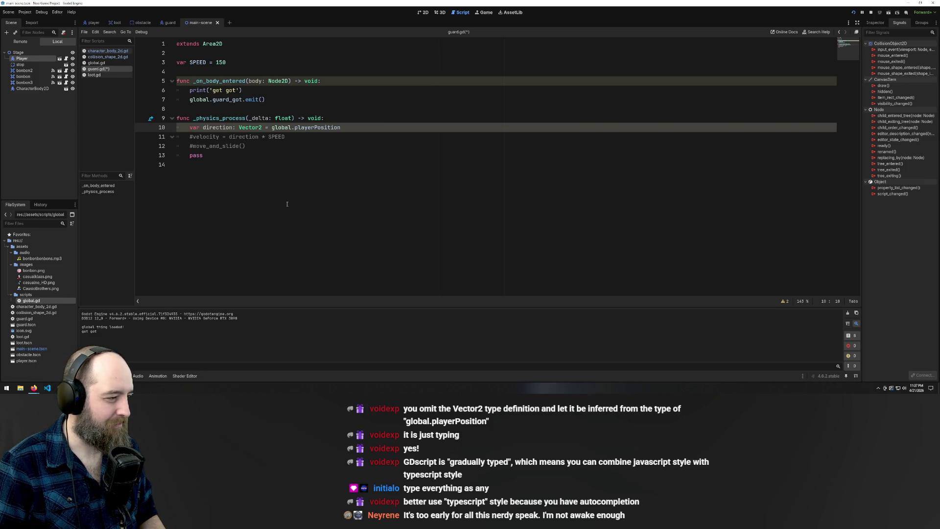
# - Save guard.gd and select global.playerPosition on line 10
pyautogui.click(300, 174)
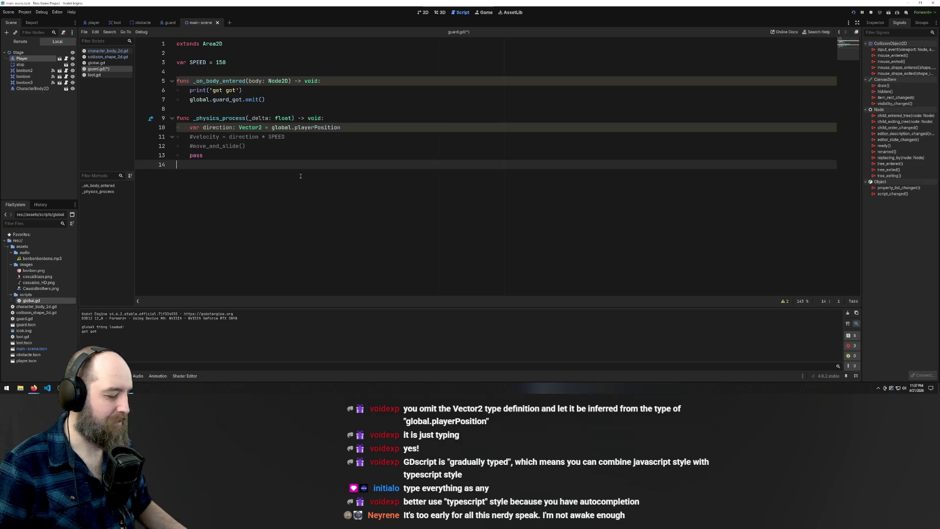
pyautogui.click(358, 119)
pyautogui.hotkey('ctrl', 's')
pyautogui.moveTo(341, 127); pyautogui.dragTo(273, 128)
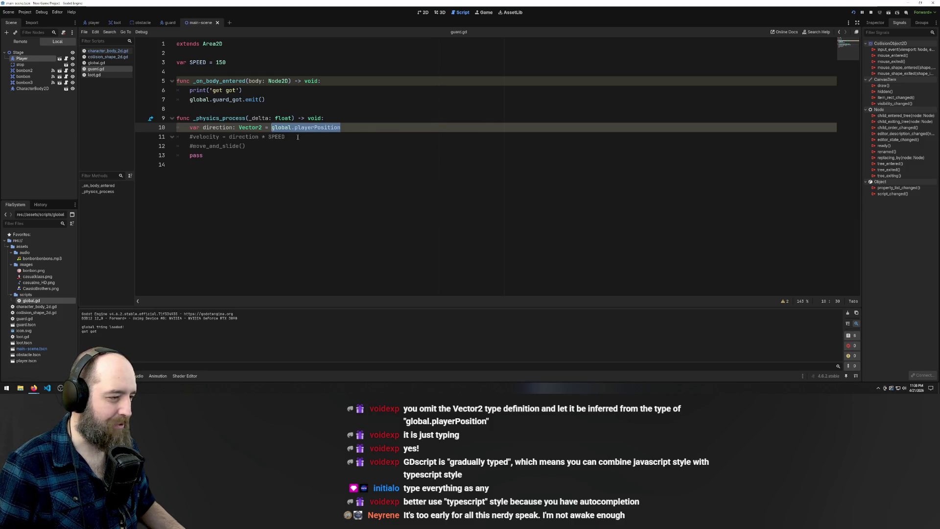
pyautogui.moveTo(340, 127); pyautogui.dragTo(271, 127)
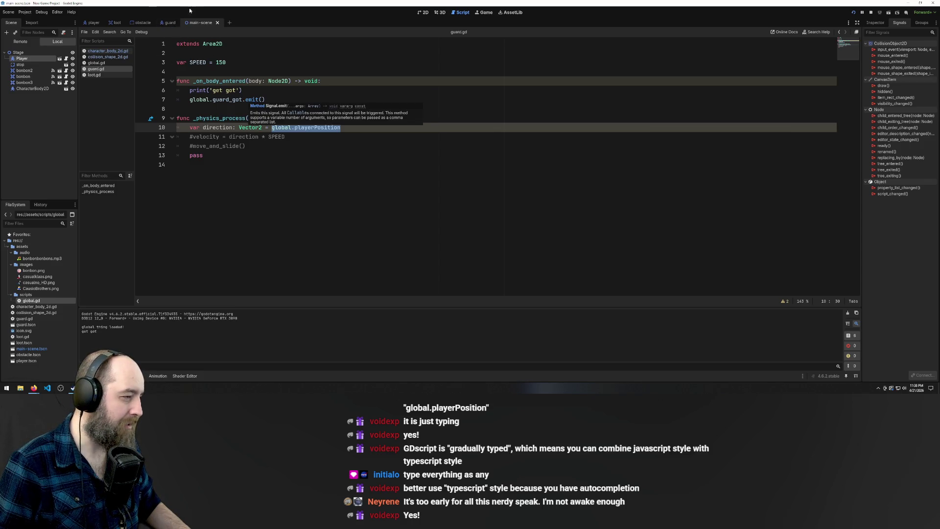
# - In the guard scene, view the global.gd, collision_shape_2d.gd and character_body_2d.gd scripts
pyautogui.click(169, 23)
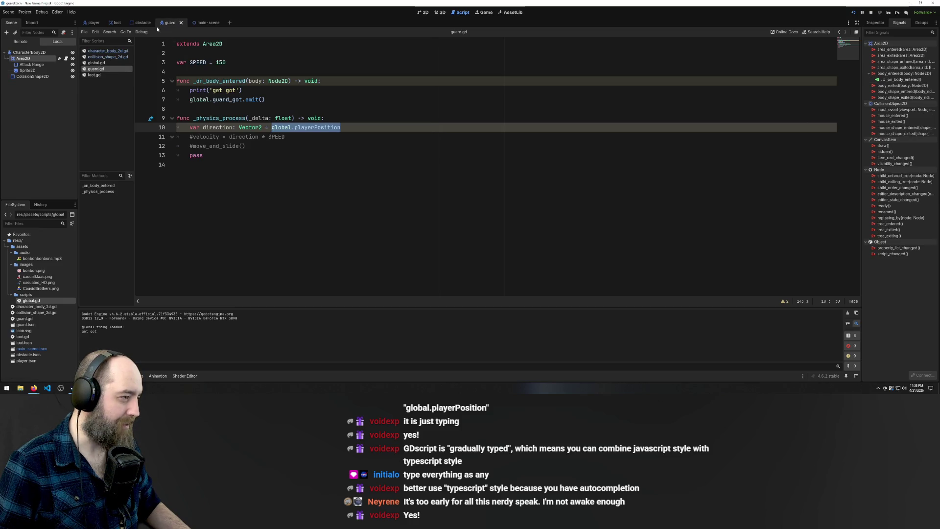
pyautogui.click(105, 63)
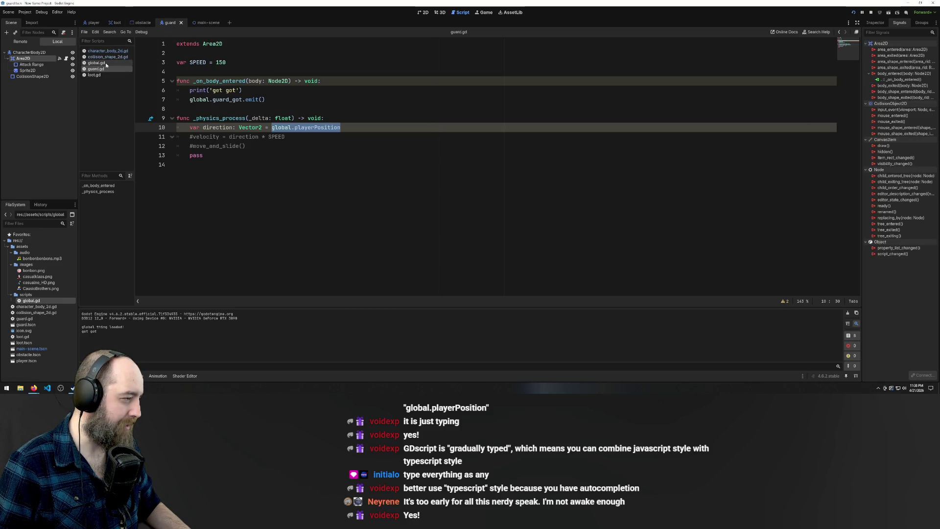
pyautogui.click(110, 57)
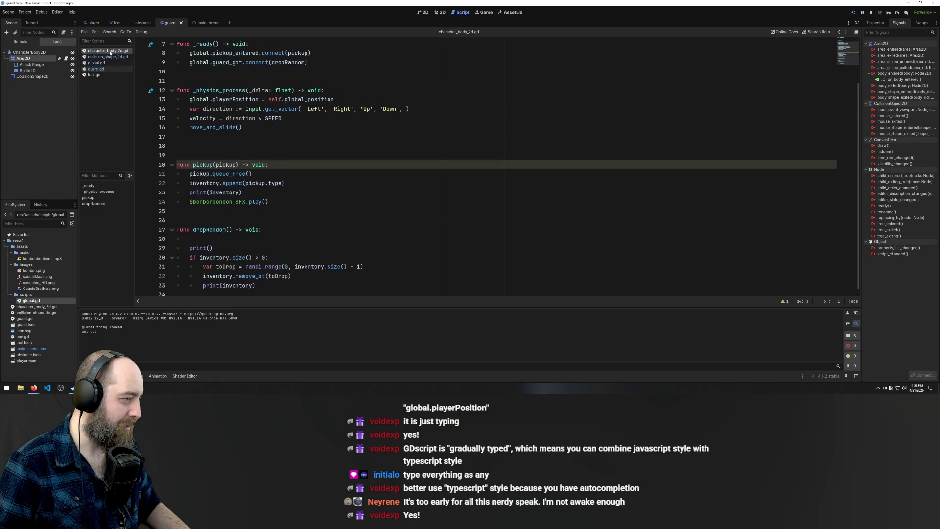
pyautogui.press('Up')
pyautogui.press('Up')
pyautogui.press('Up')
pyautogui.hotkey('ctrl', 'shift', 'Left')
pyautogui.hotkey('ctrl', 'shift', 'Left')
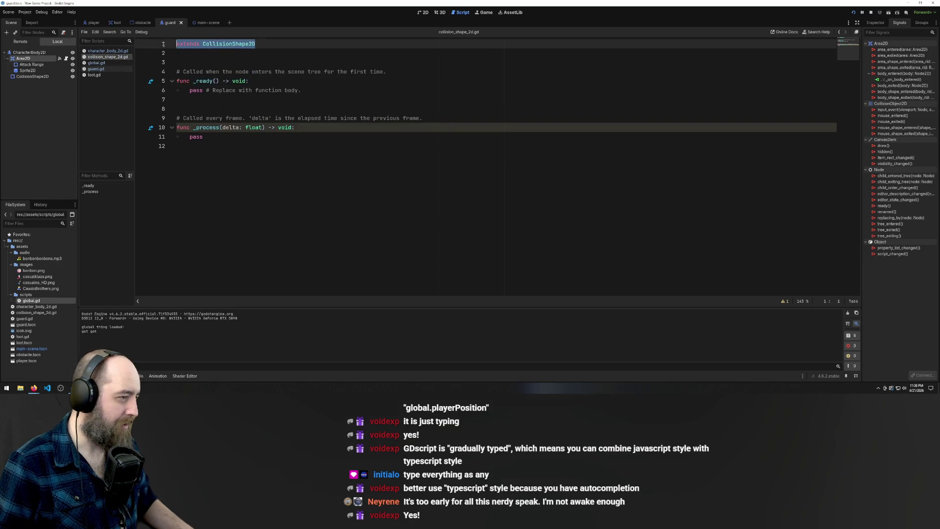
pyautogui.click(103, 68)
pyautogui.click(104, 58)
pyautogui.click(107, 51)
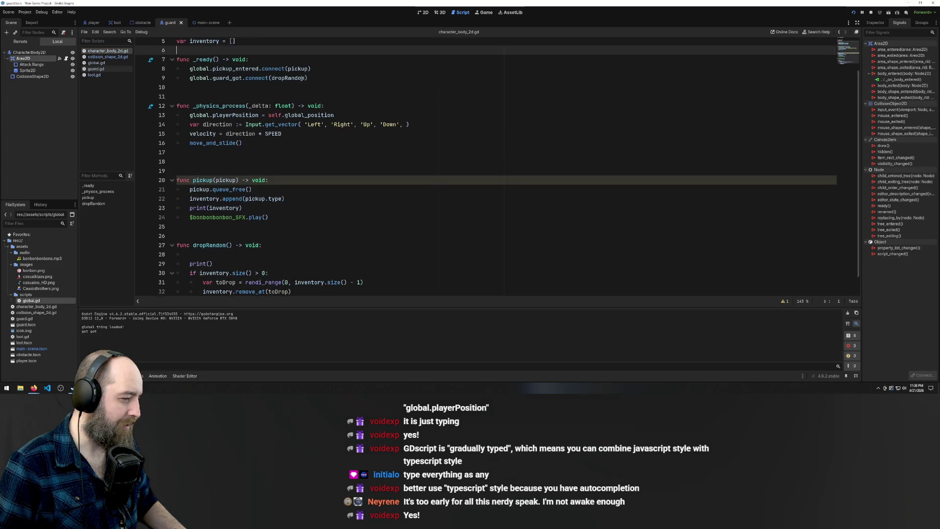
pyautogui.press('Up')
pyautogui.press('Up')
pyautogui.press('Up')
pyautogui.hotkey('ctrl', 'shift', 'Left')
pyautogui.hotkey('ctrl', 'shift', 'Left')
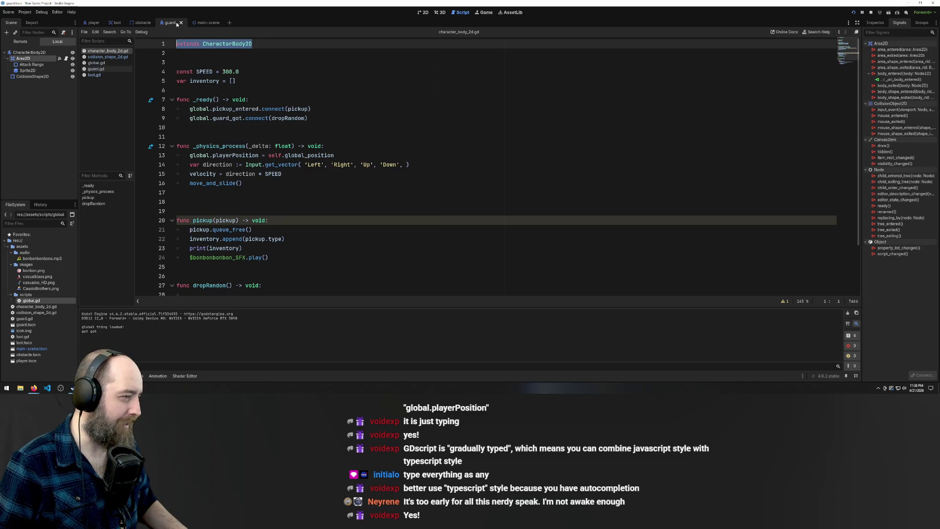
# - Switch to the main scene and back to the guard scene, then open guard.gd
pyautogui.click(208, 22)
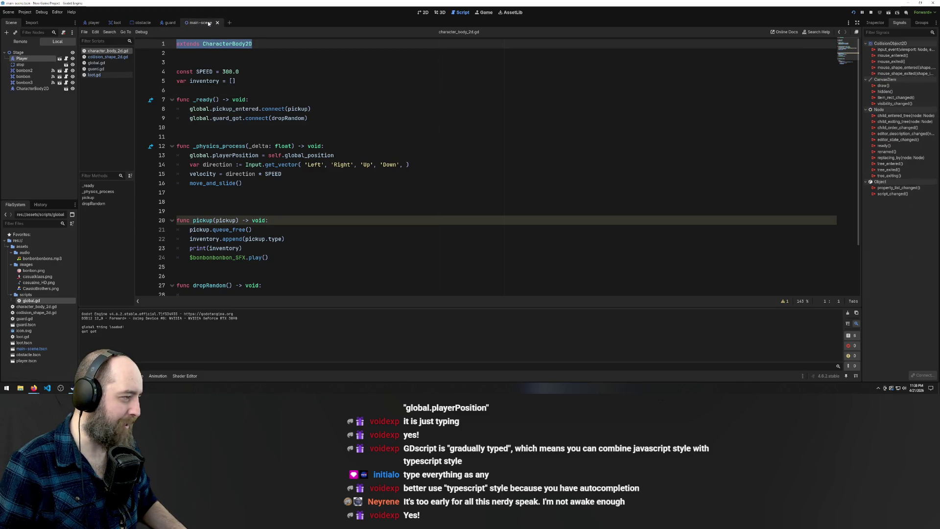
pyautogui.click(167, 23)
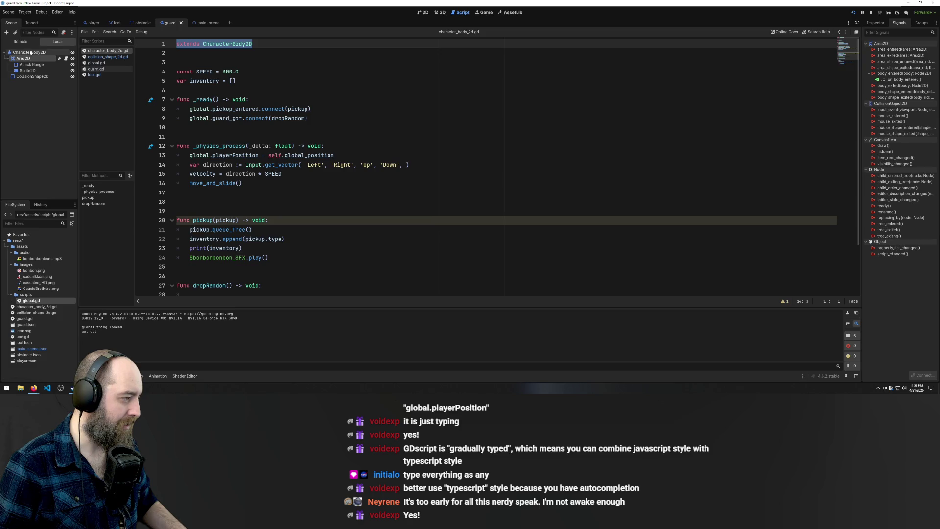
pyautogui.click(66, 58)
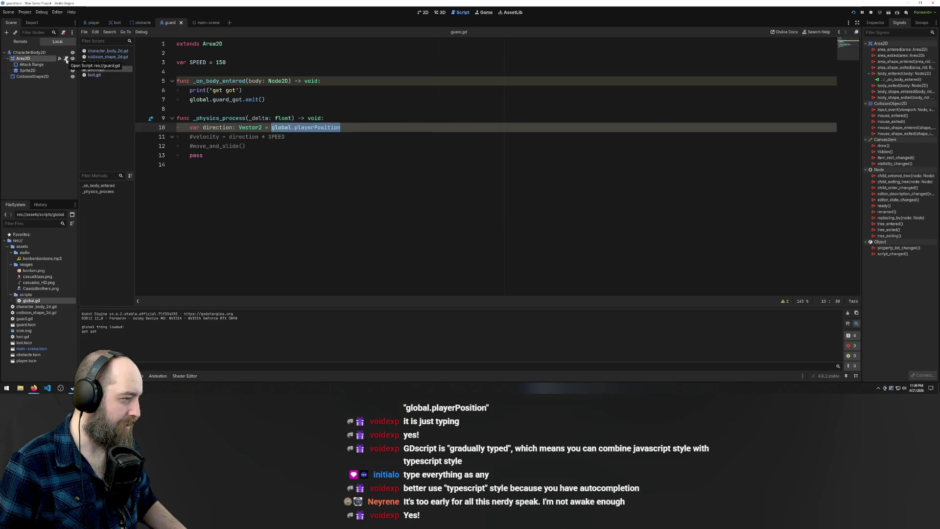
pyautogui.click(278, 48)
# - Try adding 'extends CharacterBody2D' to guard.gd, then revert line 1 to extends Area2D
pyautogui.press('Return')
pyautogui.write('extends CharacterBody2D')
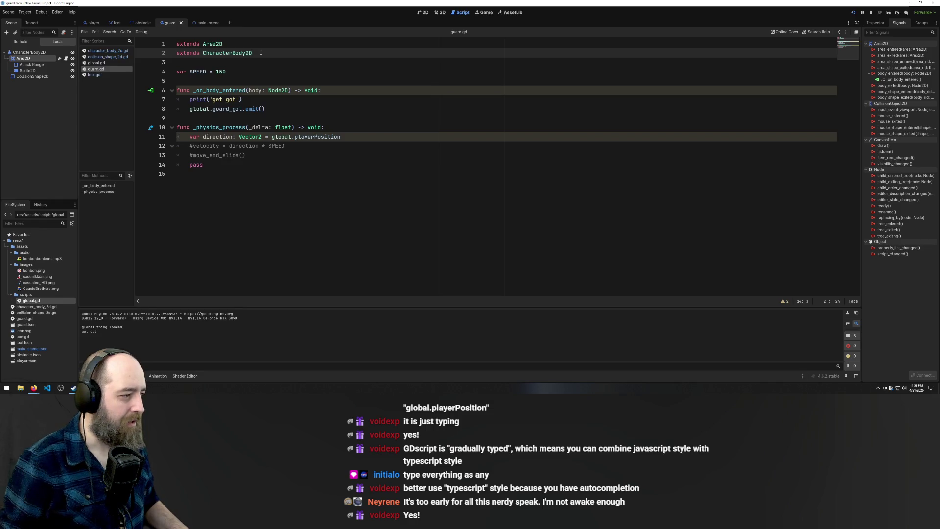
pyautogui.click(373, 191)
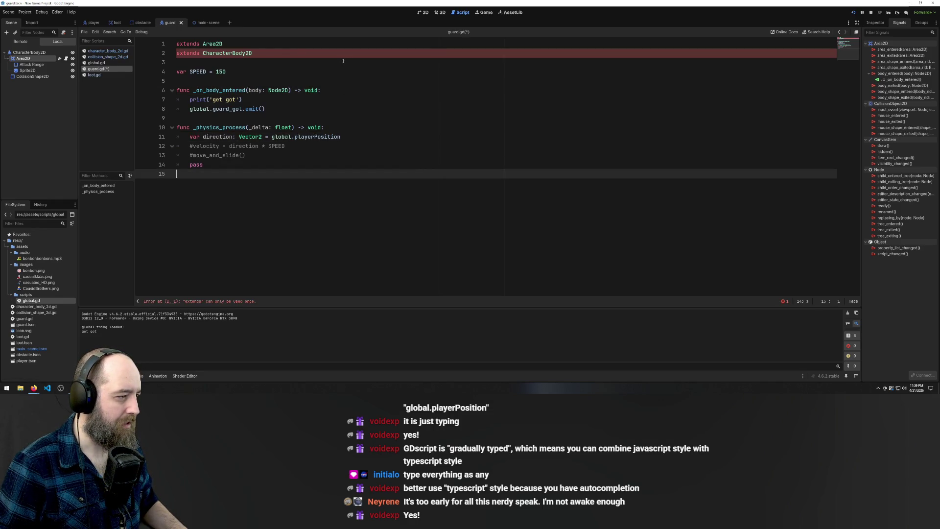
pyautogui.click(234, 52)
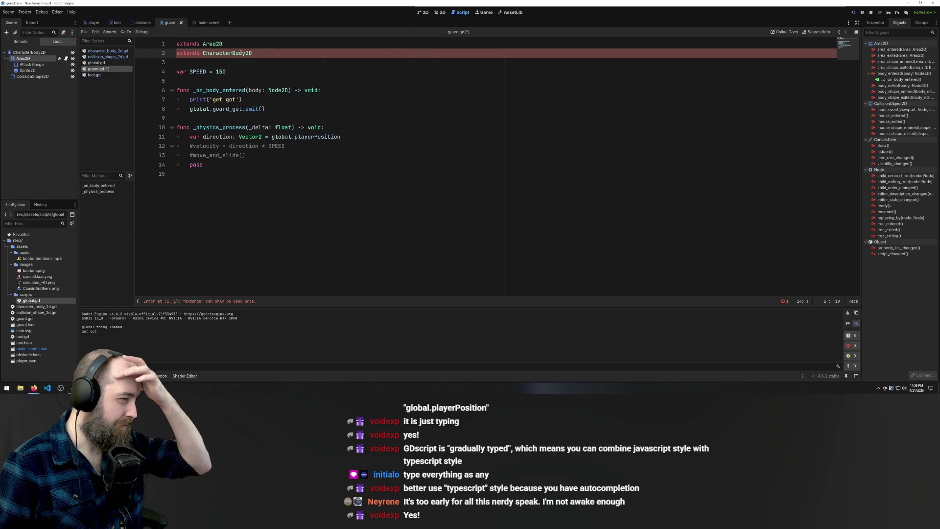
pyautogui.moveTo(241, 53)
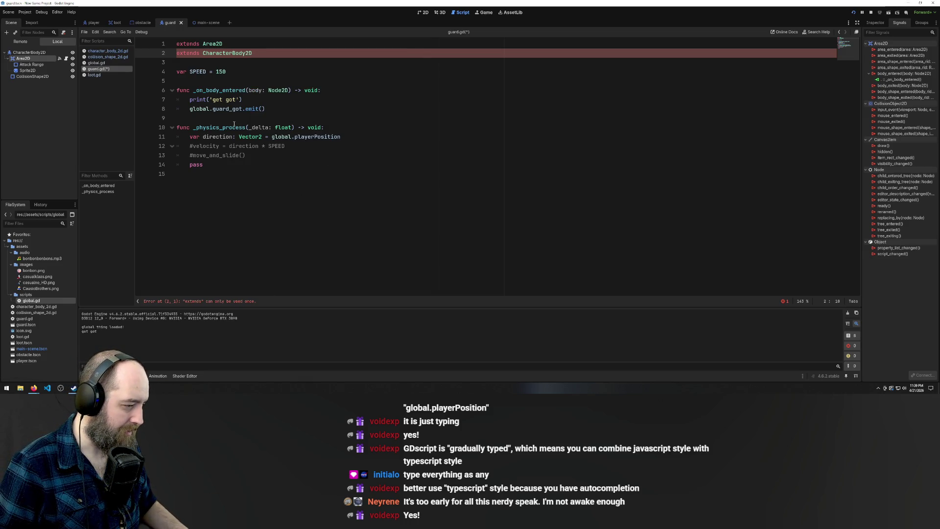
pyautogui.click(284, 46)
pyautogui.doubleClick(245, 53)
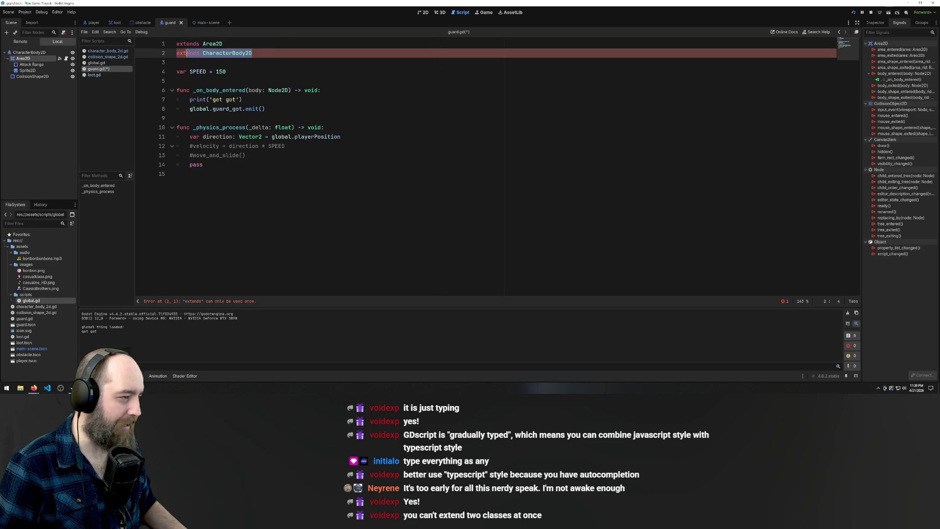
pyautogui.press('BackSpace')
pyautogui.click(236, 44)
pyautogui.write('CharacterBody2D')
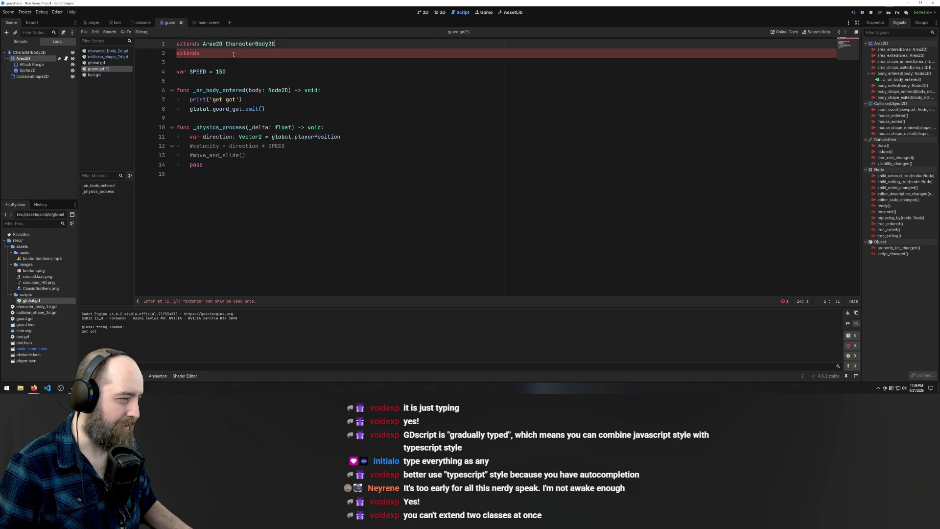
pyautogui.press('Down')
pyautogui.press('BackSpace')
pyautogui.press('BackSpace')
pyautogui.press('BackSpace')
pyautogui.hotkey('ctrl', 'z')
pyautogui.hotkey('ctrl', 'z')
pyautogui.hotkey('ctrl', 'z')
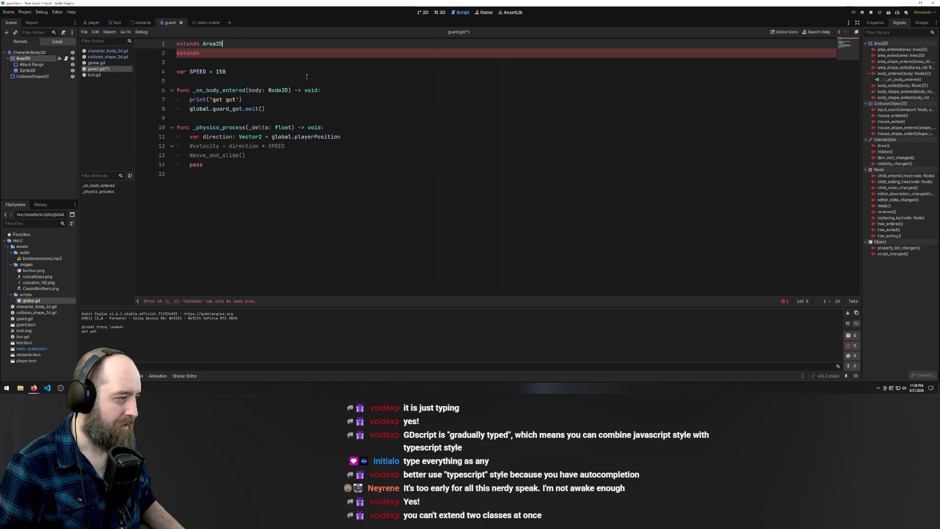
# - Delete the stray extends line and the whole _physics_process function
pyautogui.click(227, 165)
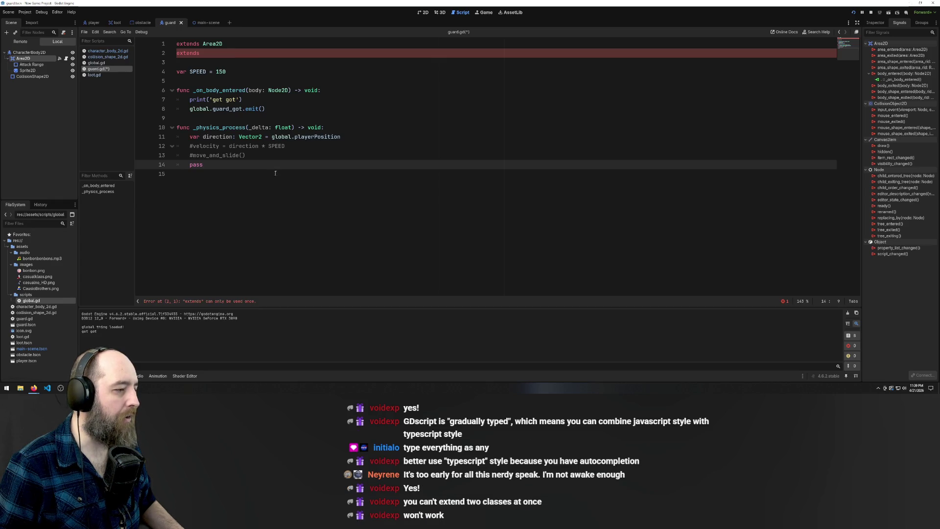
pyautogui.moveTo(202, 53); pyautogui.dragTo(147, 51)
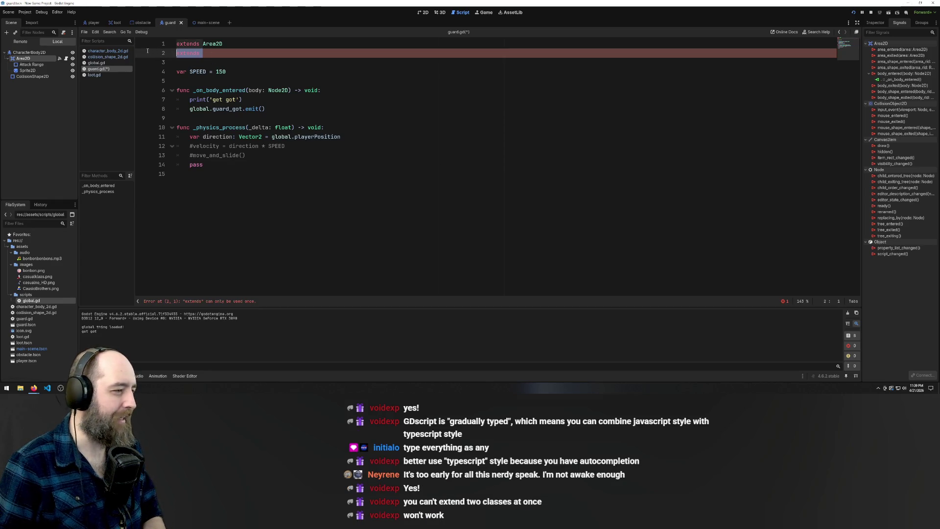
pyautogui.press('BackSpace')
pyautogui.press('BackSpace')
pyautogui.moveTo(203, 155); pyautogui.dragTo(60, 118)
pyautogui.hotkey('ctrl', 'c')
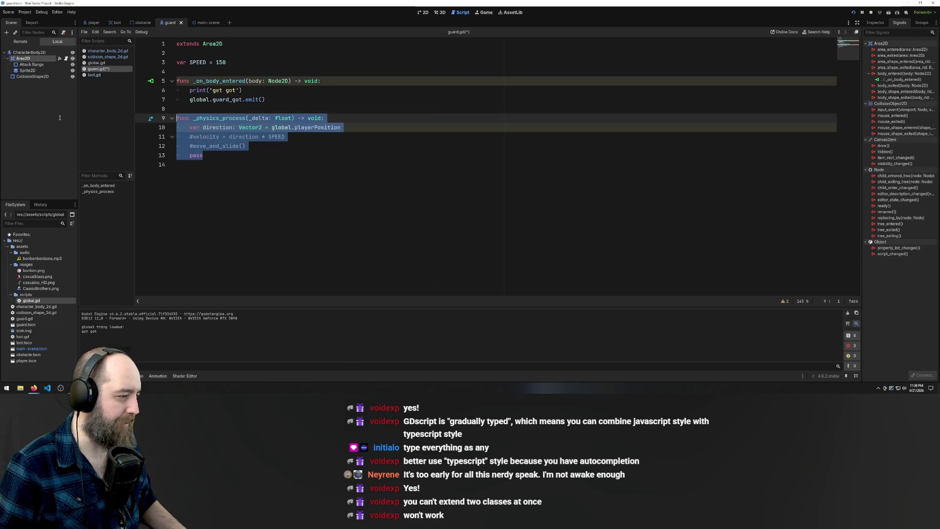
pyautogui.press('BackSpace')
pyautogui.press('BackSpace')
pyautogui.press('BackSpace')
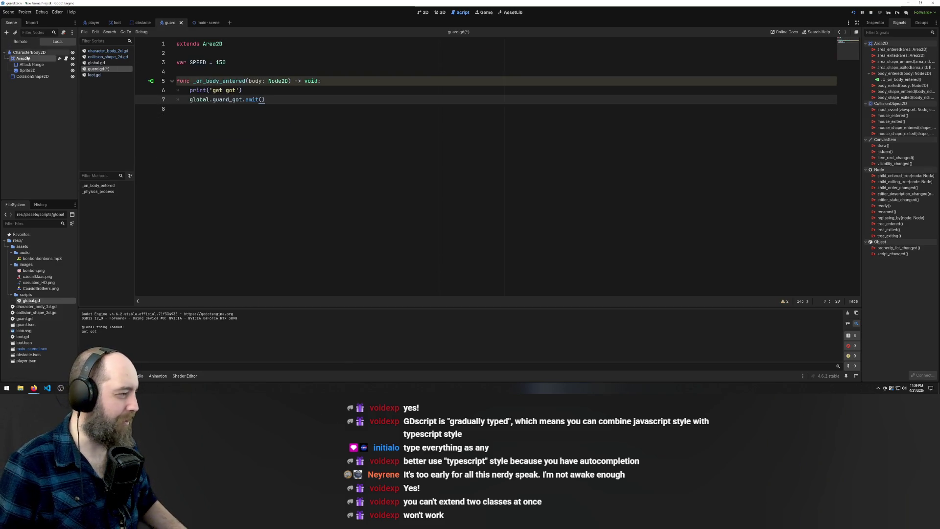
# - Attach a new res://guardbody.gd script from the Basic Movement template to the CharacterBody2D node
pyautogui.rightClick(66, 52)
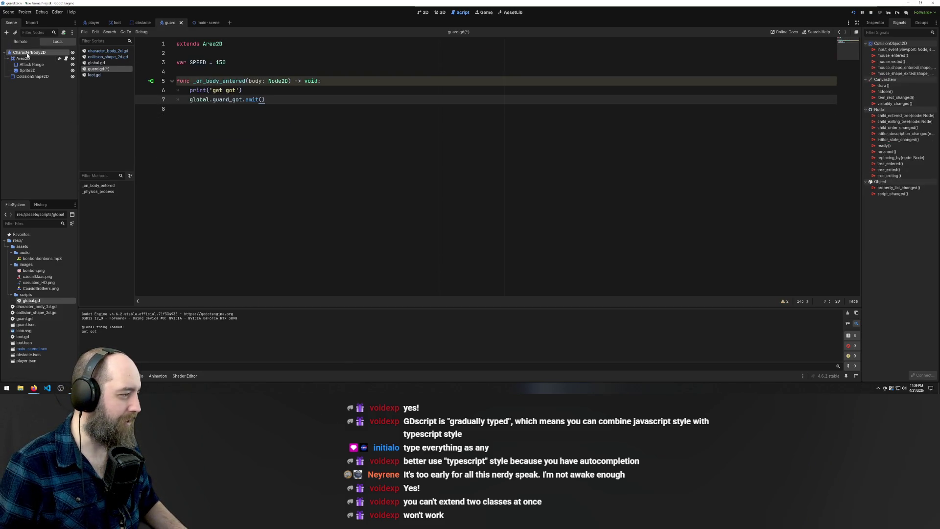
pyautogui.click(65, 52)
pyautogui.click(63, 32)
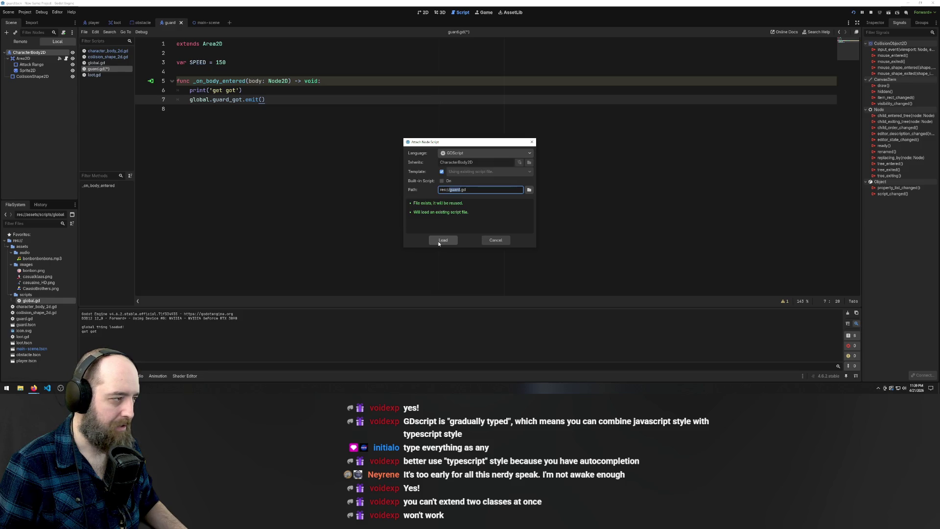
pyautogui.write('guardbody')
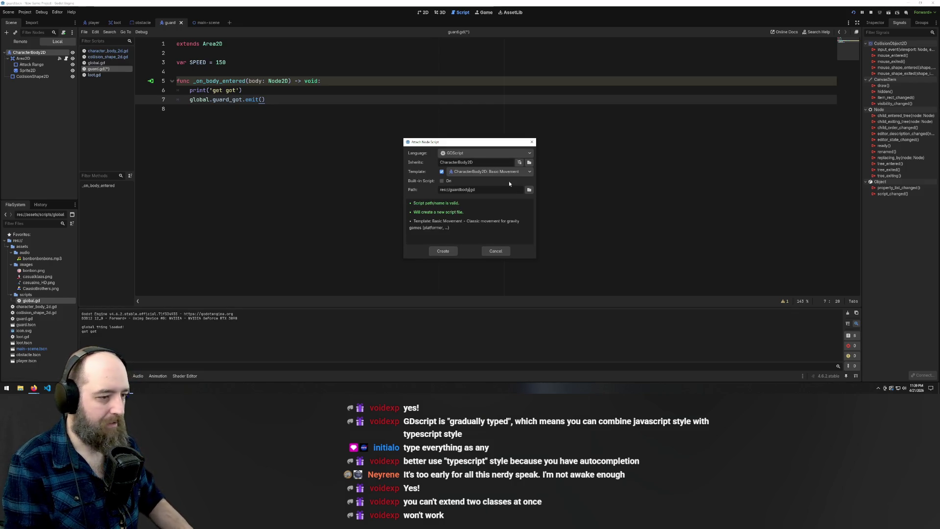
pyautogui.press('Return')
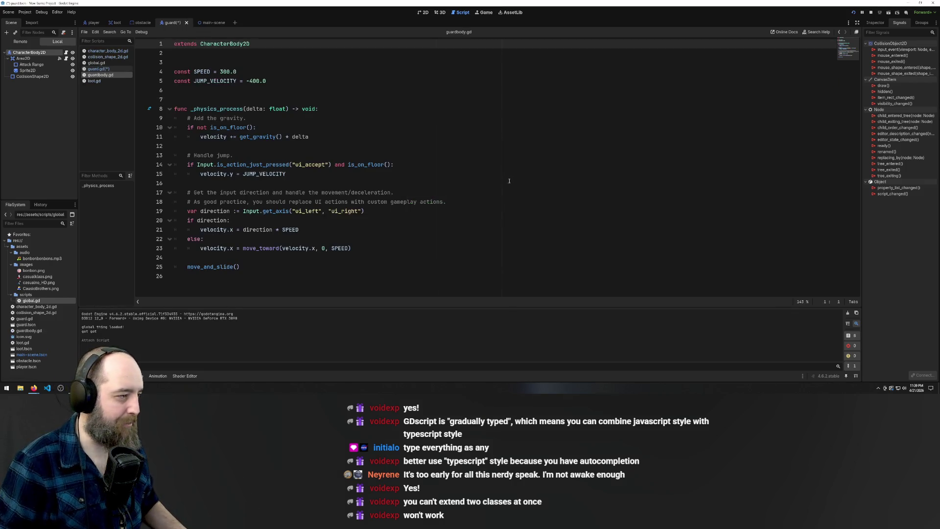
# - Delete the JUMP_VELOCITY line, change SPEED from 300 to 150, and save guardbody.gd
pyautogui.moveTo(245, 266); pyautogui.dragTo(177, 257)
pyautogui.moveTo(42, 159)
pyautogui.mouseDown()
pyautogui.moveTo(2, 54)
pyautogui.moveTo(1, 79)
pyautogui.mouseUp()
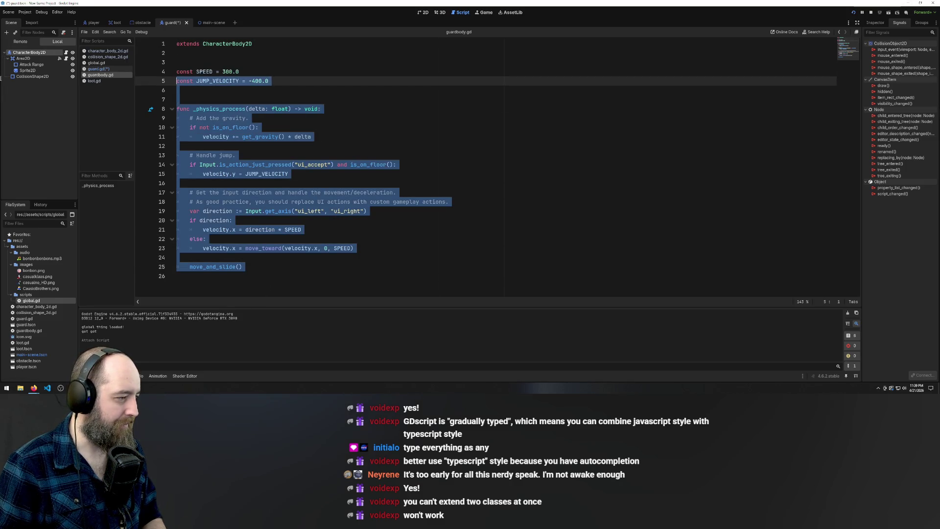
pyautogui.click(268, 81)
pyautogui.hotkey('shift', 'Home')
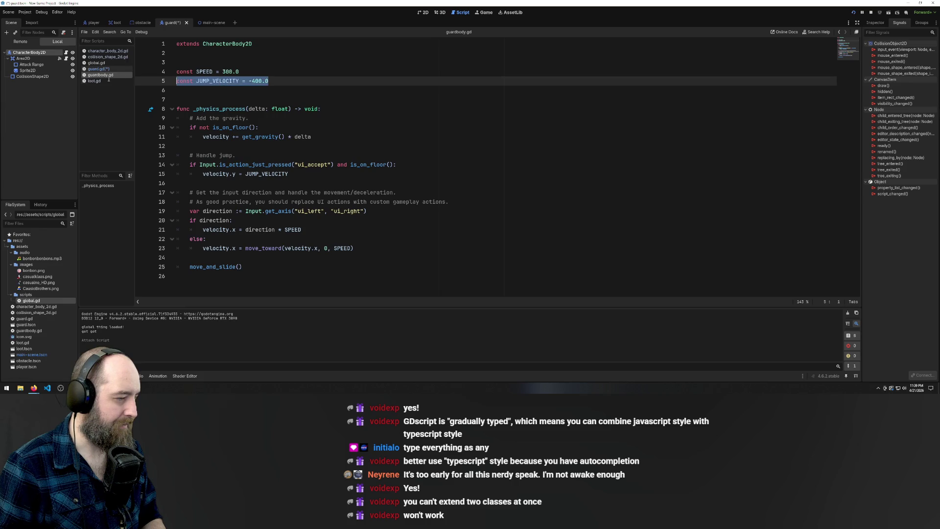
pyautogui.press('BackSpace')
pyautogui.doubleClick(224, 72)
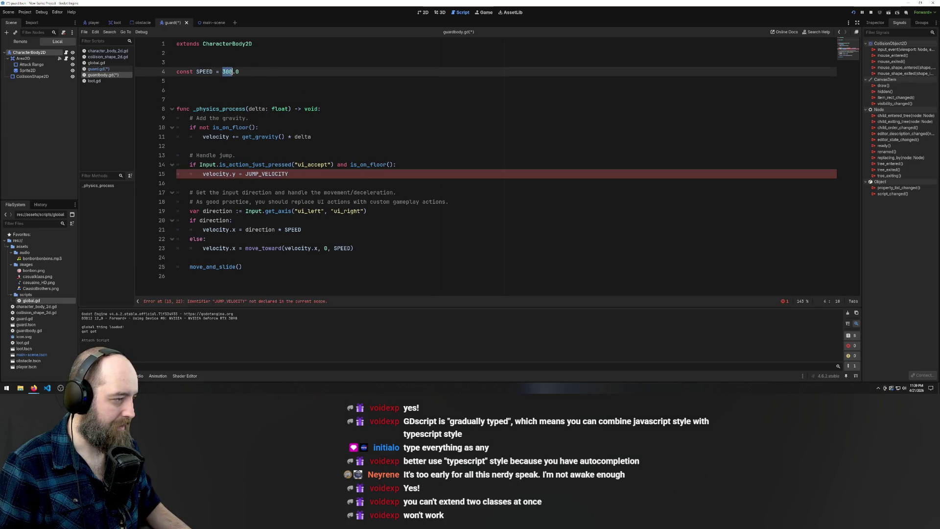
pyautogui.write('150')
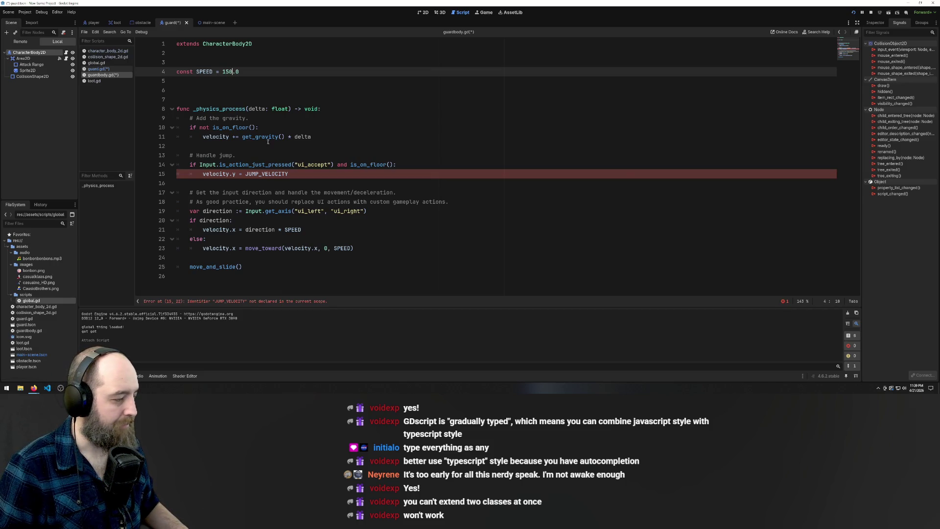
pyautogui.click(278, 86)
pyautogui.hotkey('ctrl', 's')
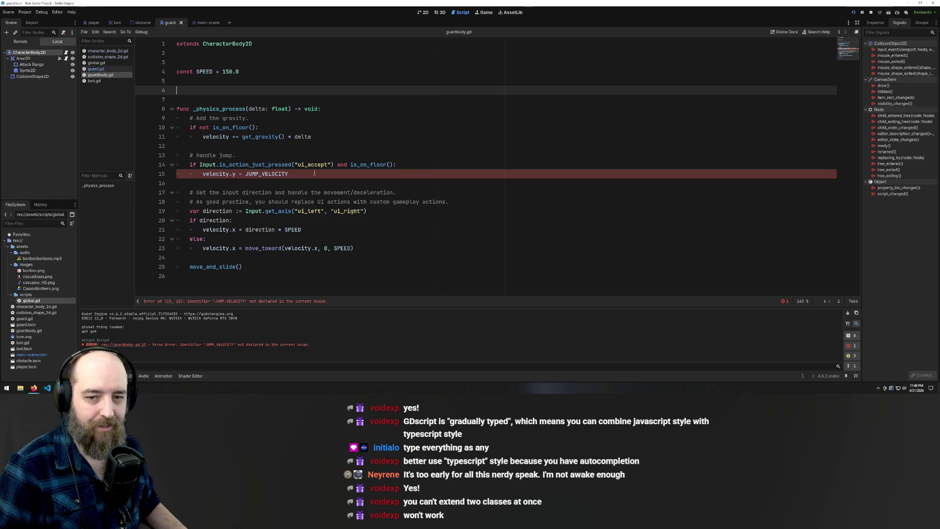
# - Remove an extra blank line under extends and select the template _physics_process code
pyautogui.click(179, 61)
pyautogui.press('BackSpace')
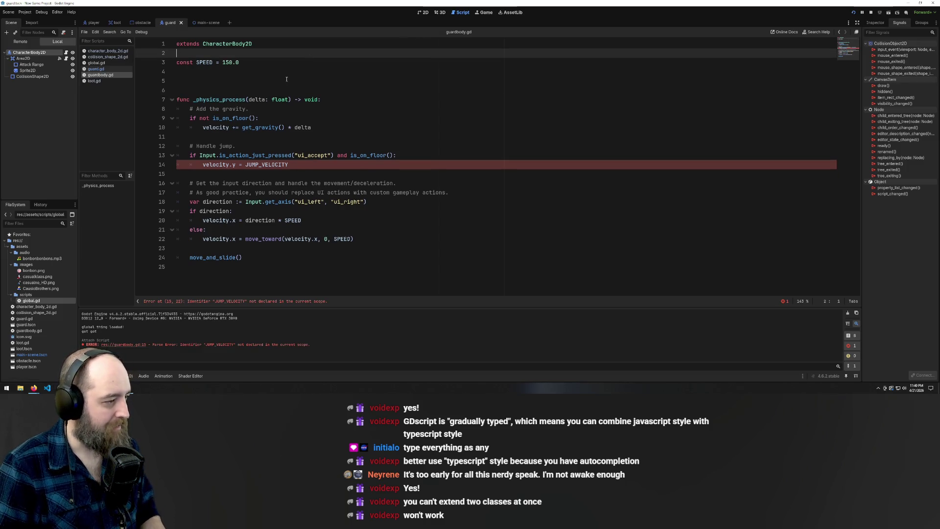
pyautogui.click(262, 271)
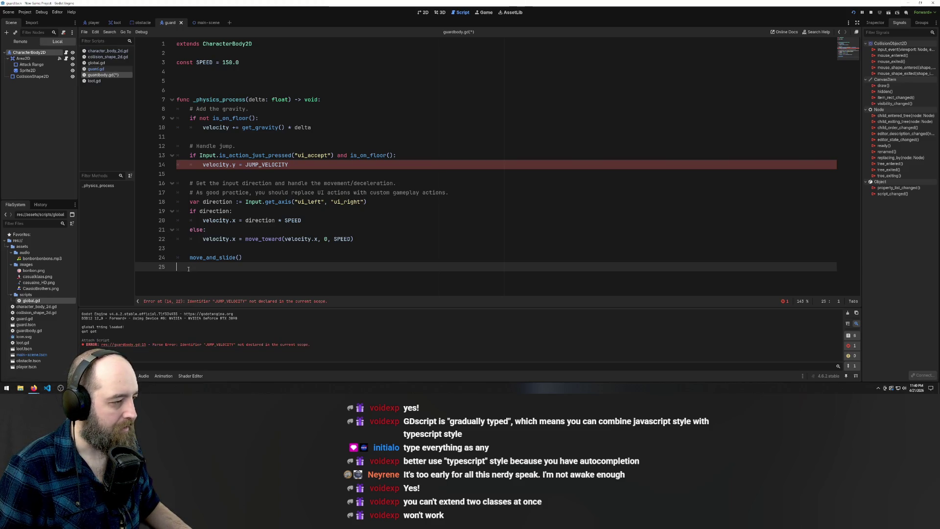
pyautogui.hotkey('shift', 'Up')
pyautogui.hotkey('shift', 'Up')
pyautogui.hotkey('shift', 'Up')
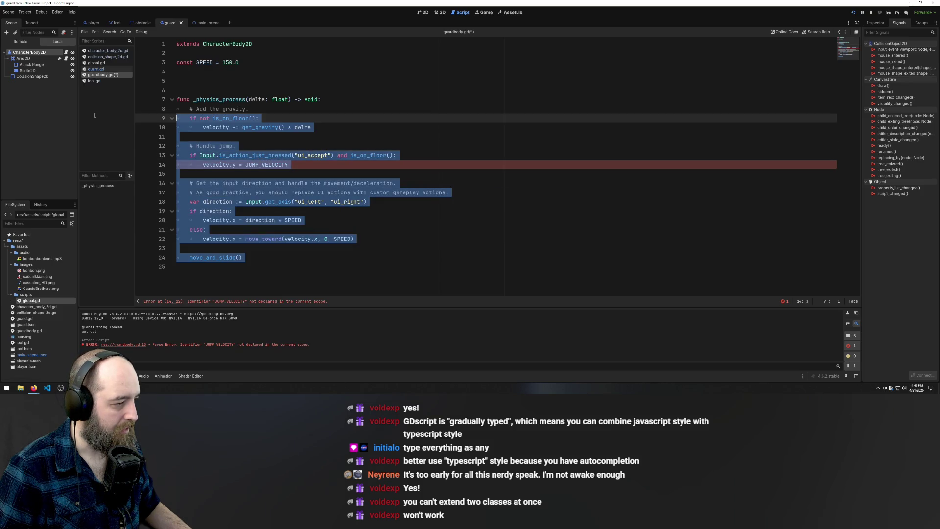
pyautogui.click(307, 210)
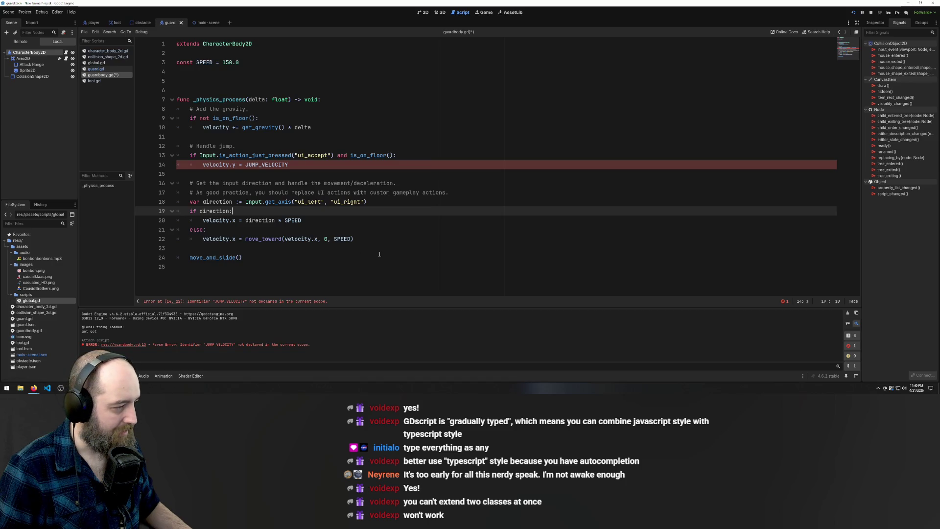
pyautogui.click(328, 155)
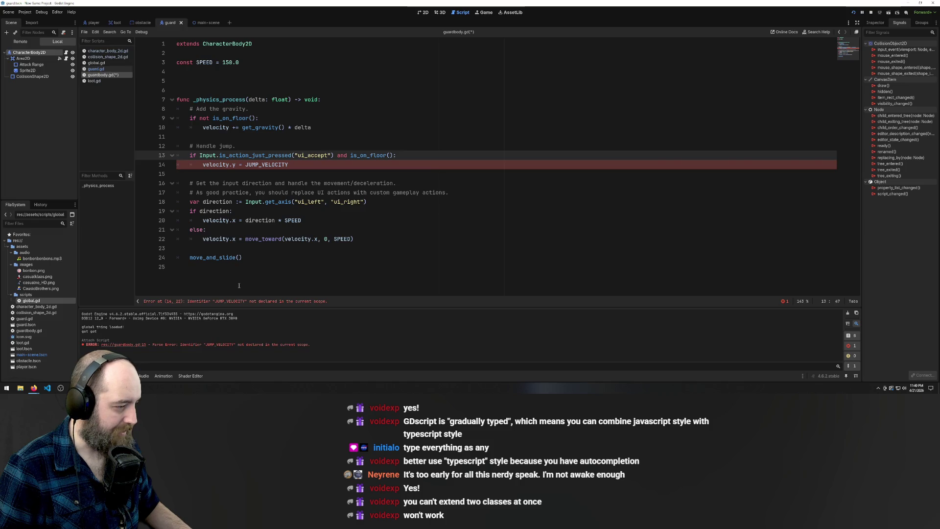
pyautogui.moveTo(259, 255)
pyautogui.mouseDown()
pyautogui.moveTo(206, 256)
pyautogui.moveTo(1, 87)
pyautogui.moveTo(1, 96)
pyautogui.moveTo(147, 108)
pyautogui.moveTo(291, 108)
pyautogui.moveTo(409, 91)
pyautogui.mouseUp()
# - Paste the old guard code over the template function, remove the leftover header, and save
pyautogui.hotkey('ctrl', 'v')
pyautogui.press('BackSpace')
pyautogui.press('BackSpace')
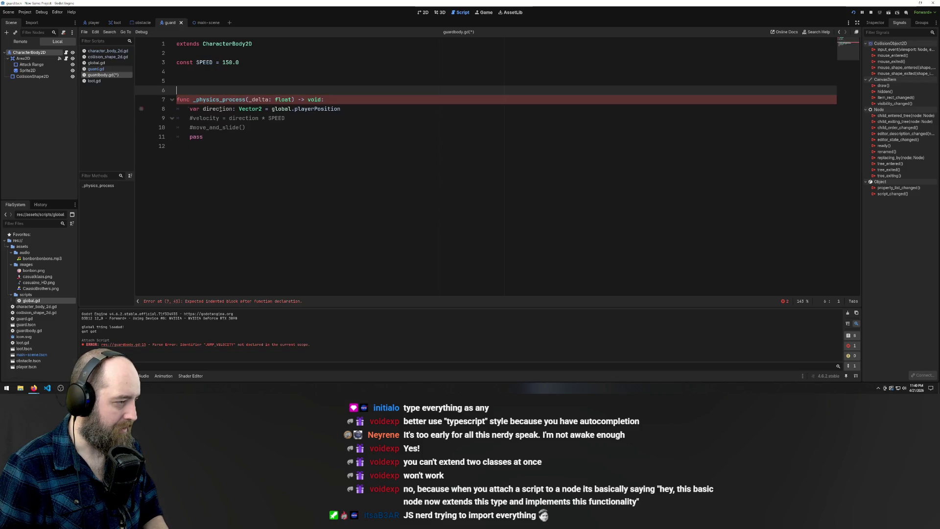
pyautogui.click(291, 149)
pyautogui.hotkey('ctrl', 's')
pyautogui.press('Up')
pyautogui.press('Up')
pyautogui.press('Up')
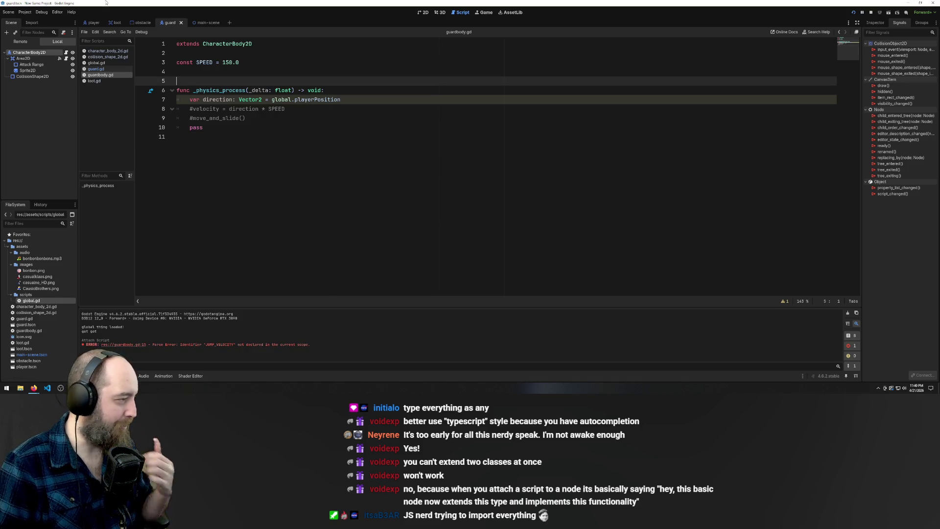
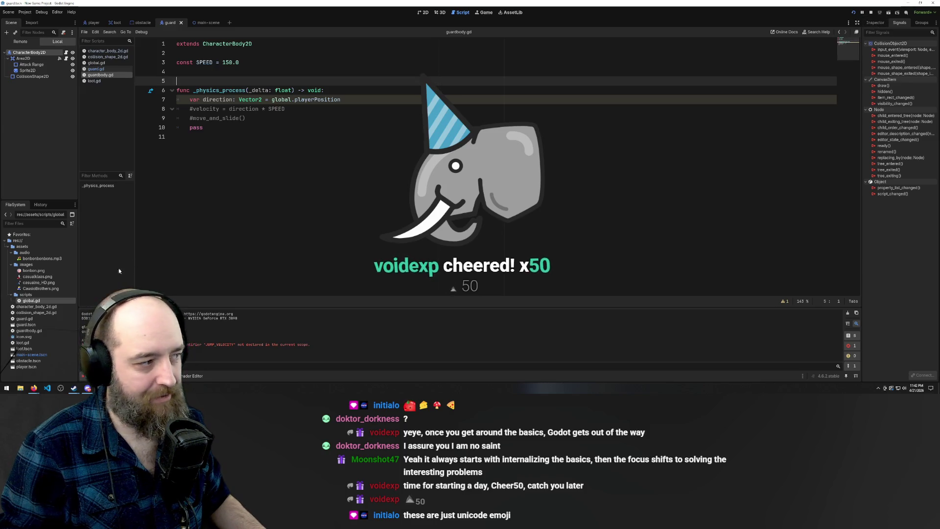
# - Run the project with F5 and move the player left and up to test it
pyautogui.moveTo(45, 276)
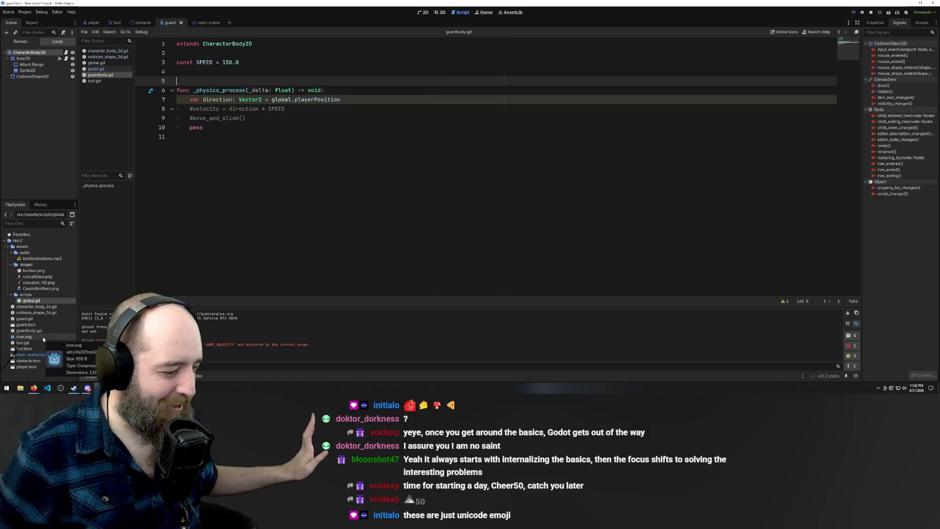
pyautogui.click(258, 147)
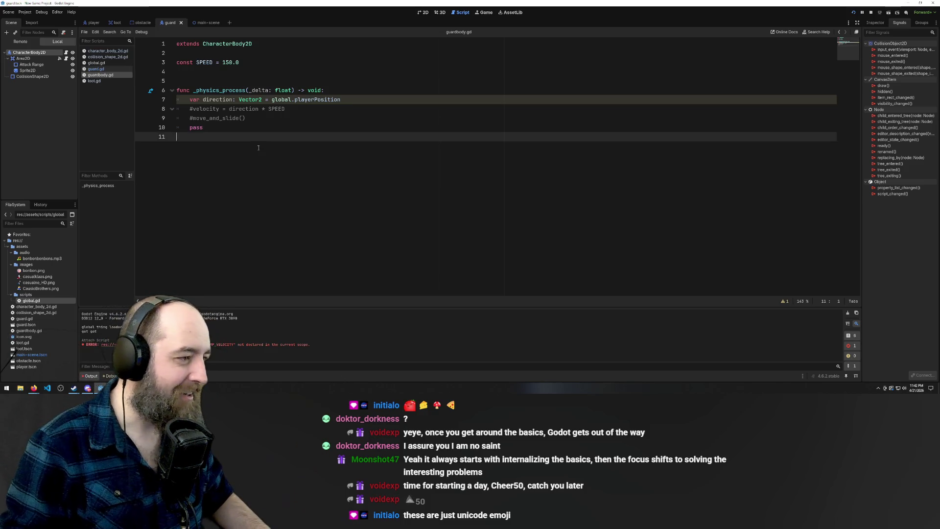
pyautogui.press('F5')
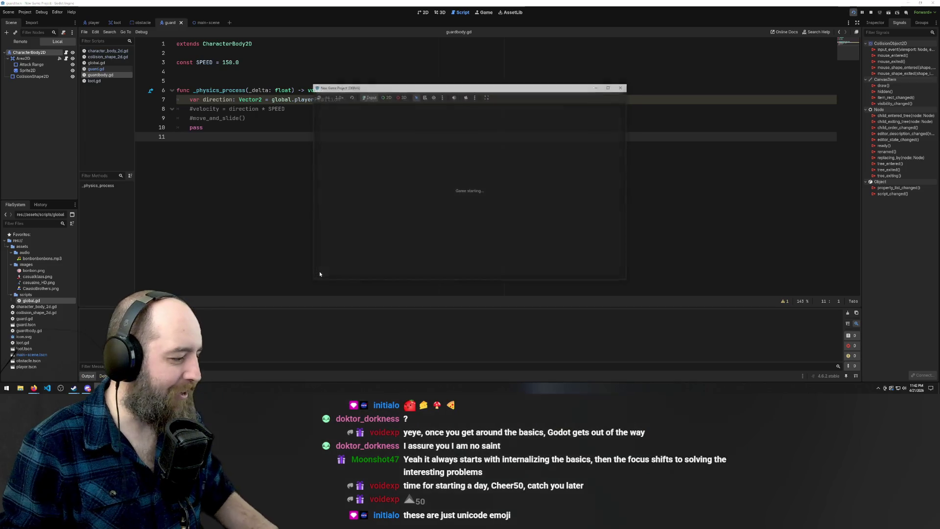
pyautogui.press('Left')
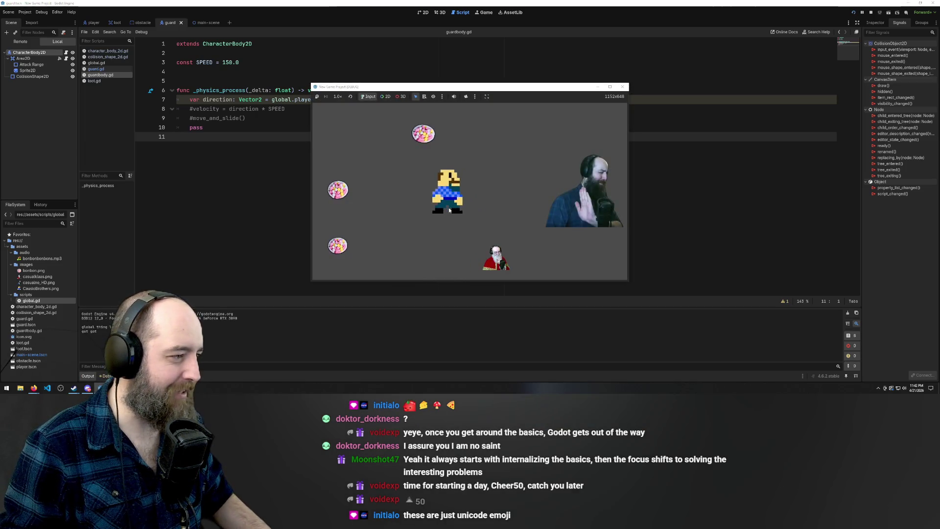
pyautogui.press('Up')
pyautogui.press('Left')
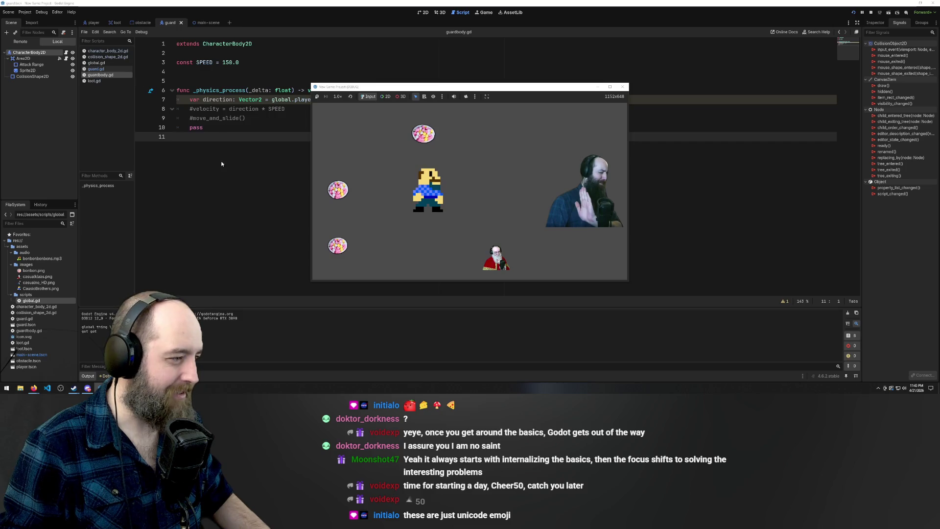
# - Add a temporary print(direction) line below line 7 of guardbody.gd and save
pyautogui.click(212, 118)
pyautogui.click(316, 112)
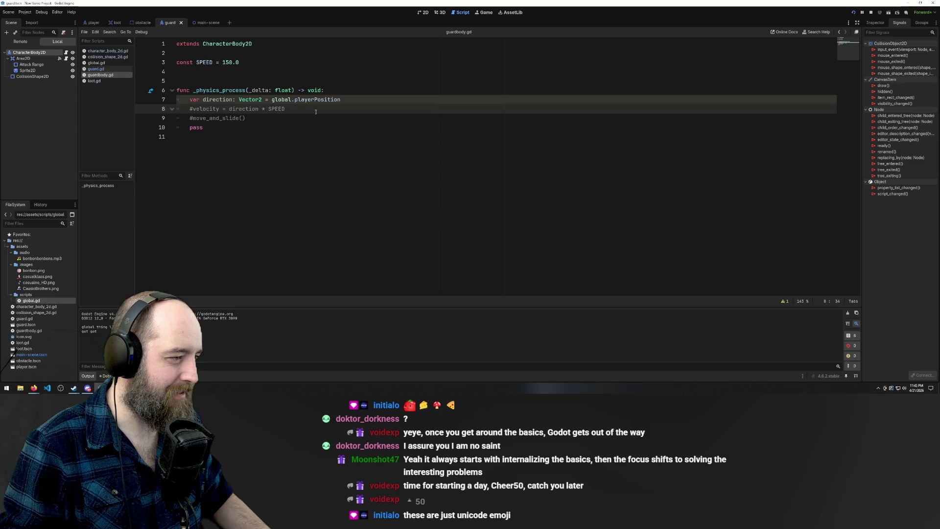
pyautogui.click(367, 102)
pyautogui.press('Return')
pyautogui.write('print(di')
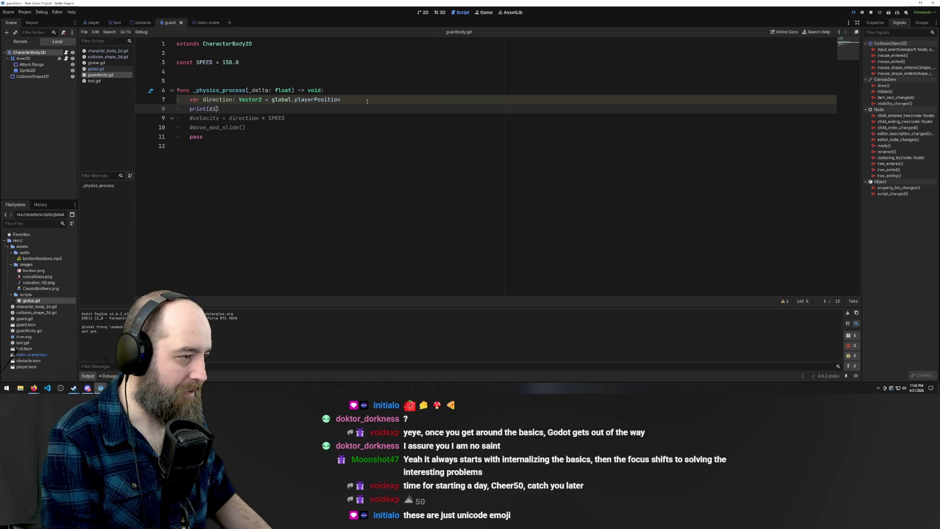
pyautogui.write('r')
pyautogui.press('Return')
pyautogui.hotkey('ctrl', 's')
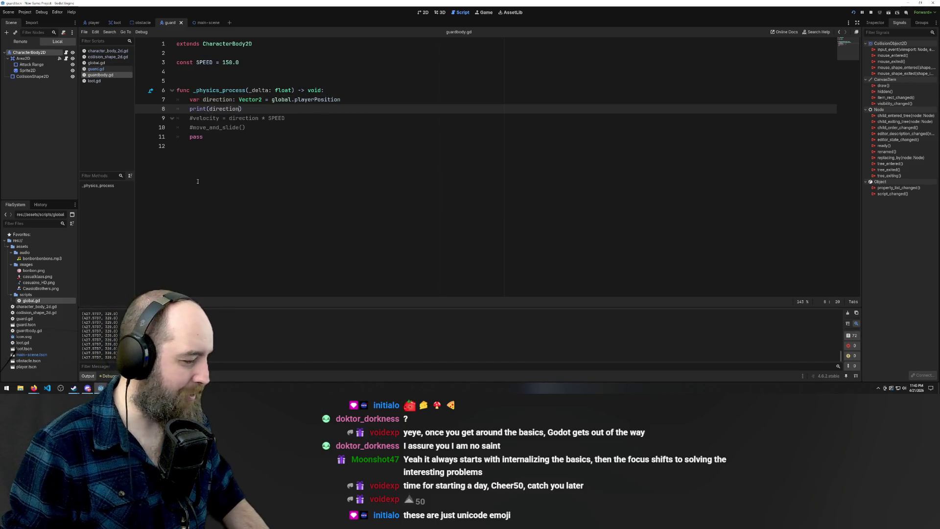
# - Delete the temporary print(direction) line and switch to the player scene
pyautogui.click(273, 109)
pyautogui.moveTo(272, 108); pyautogui.dragTo(146, 111)
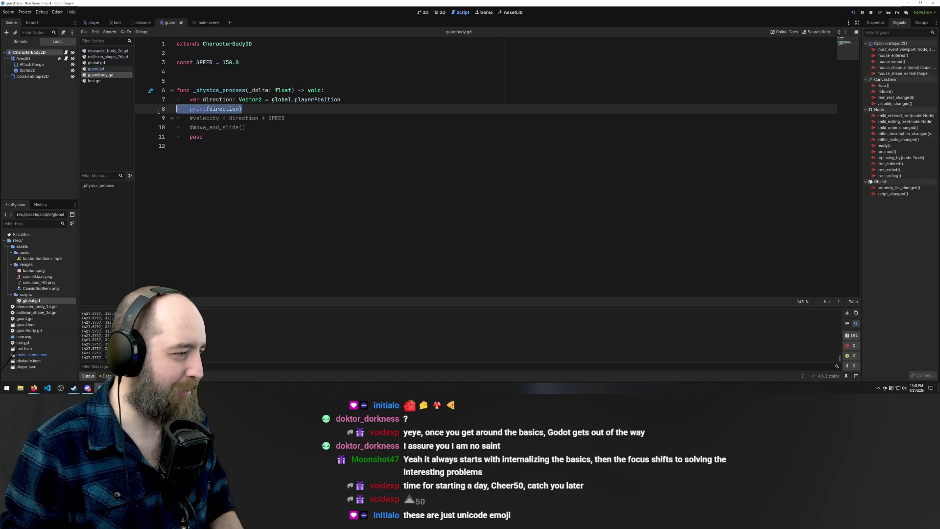
pyautogui.press('BackSpace')
pyautogui.press('BackSpace')
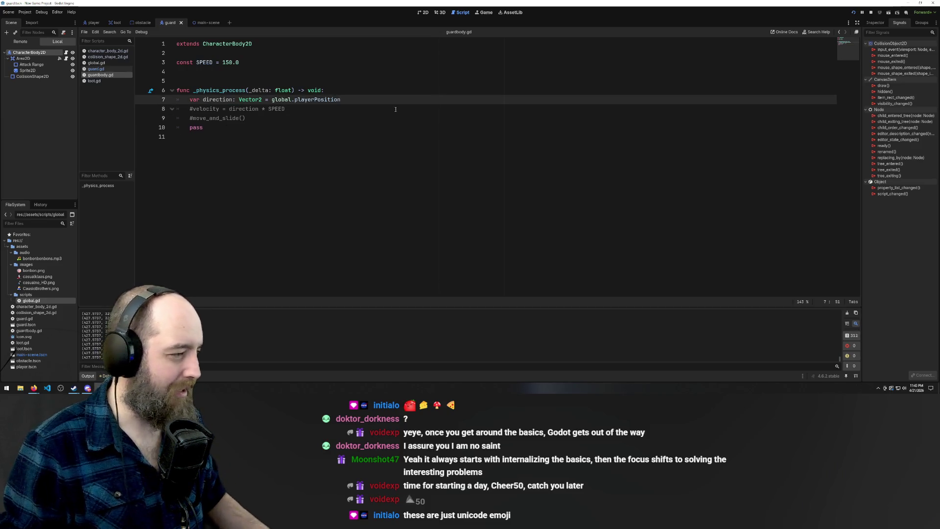
pyautogui.click(292, 118)
pyautogui.moveTo(355, 101); pyautogui.dragTo(272, 100)
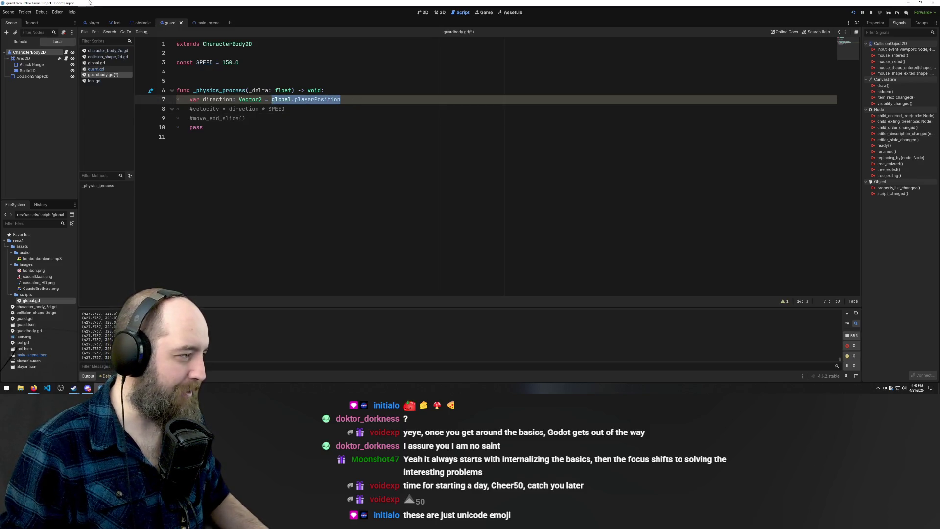
pyautogui.click(93, 22)
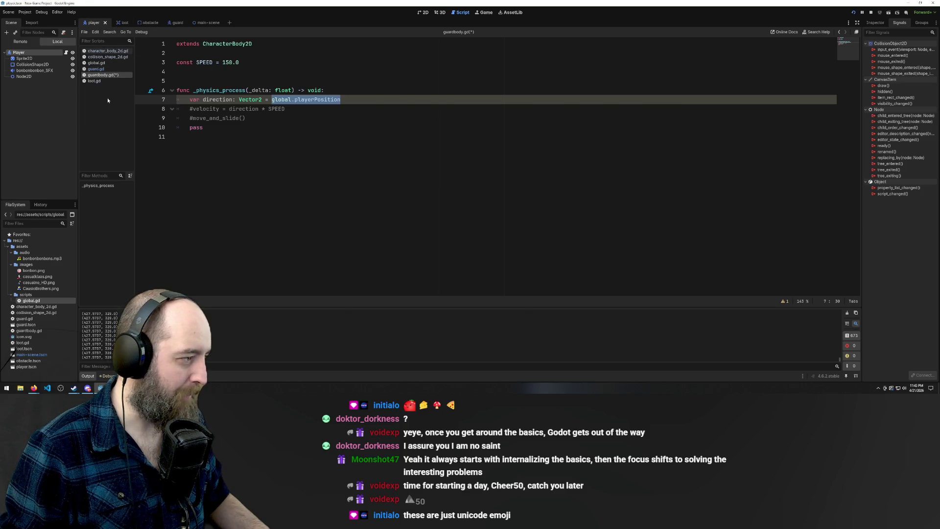
# - In character_body_2d.gd, delete the blank line 28 under the dropRandom header
pyautogui.click(107, 52)
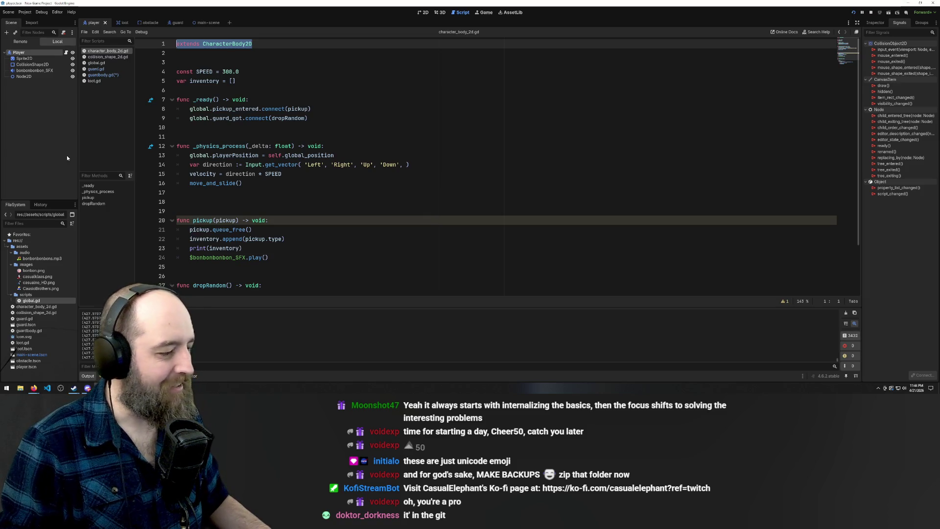
pyautogui.scroll(-2, 393, 189)
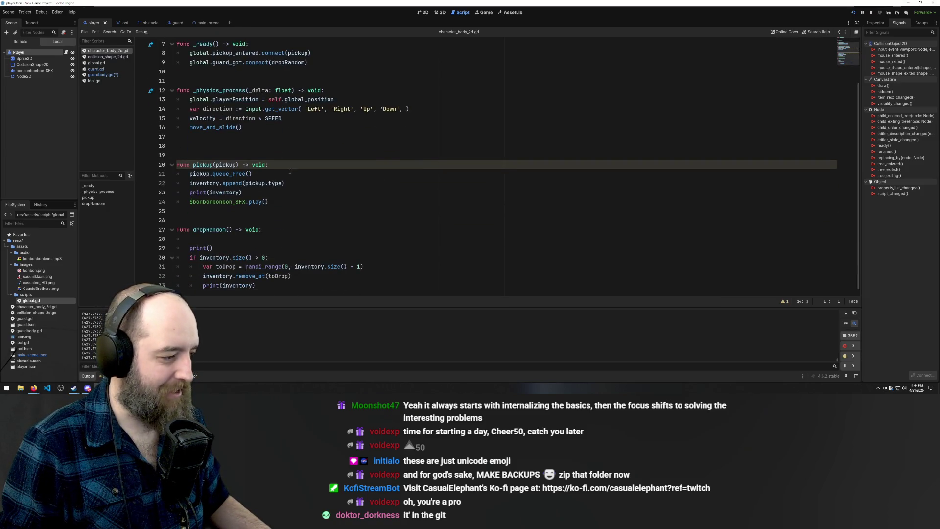
pyautogui.click(238, 238)
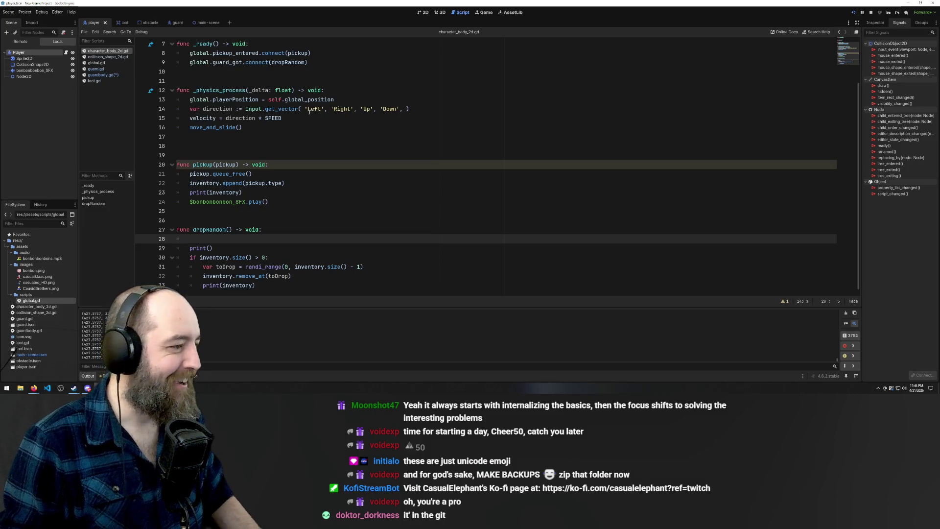
pyautogui.press('BackSpace')
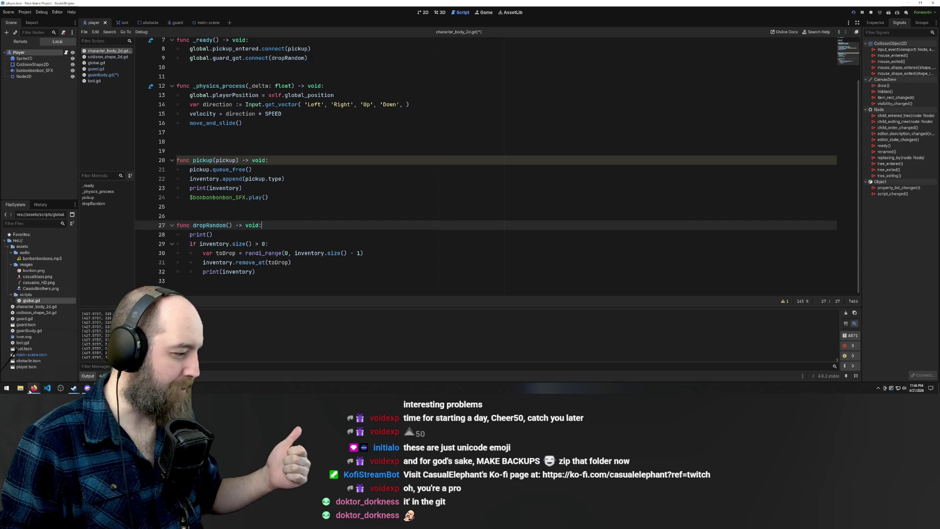
# - Open a new Firefox tab and detach it into its own smaller window
pyautogui.moveTo(33, 390)
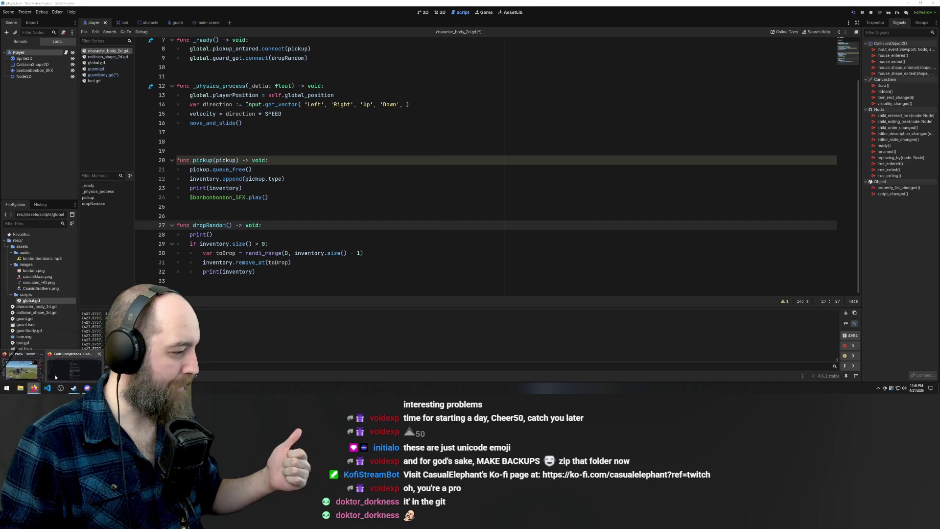
pyautogui.click(79, 365)
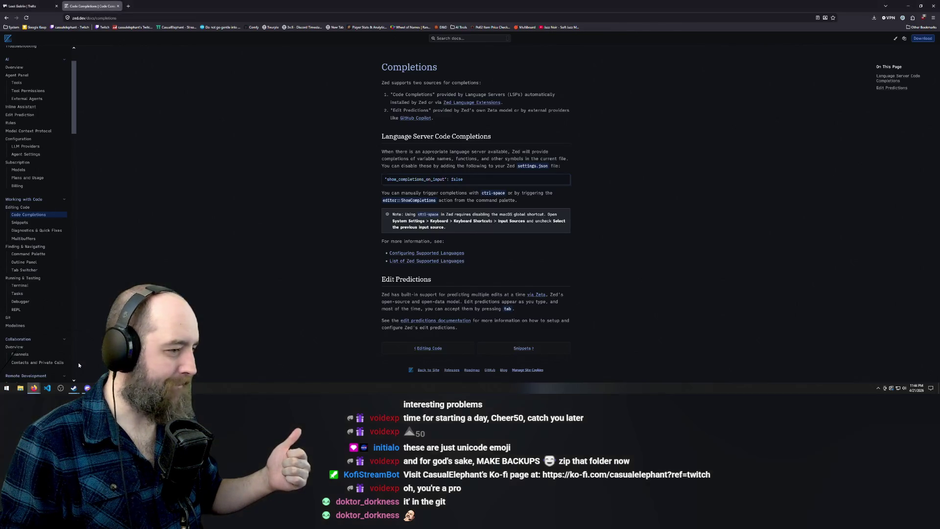
pyautogui.click(128, 6)
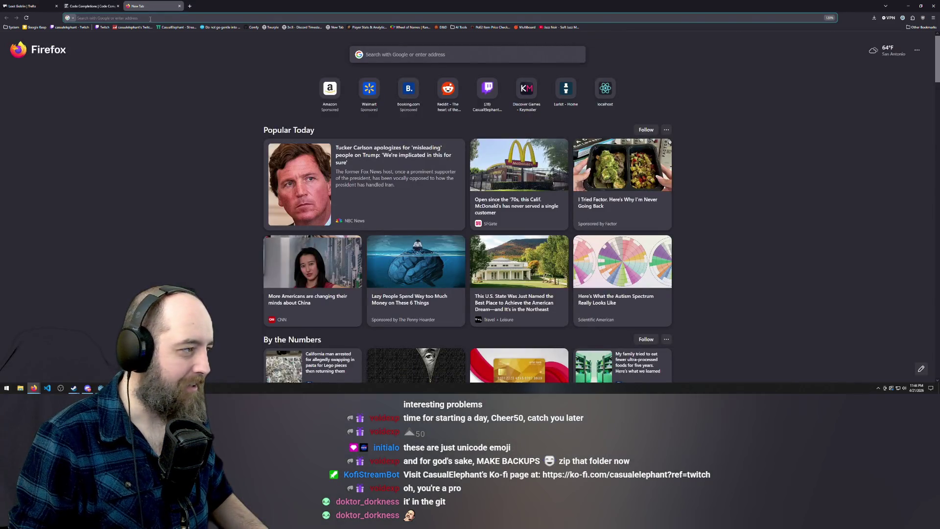
pyautogui.click(173, 15)
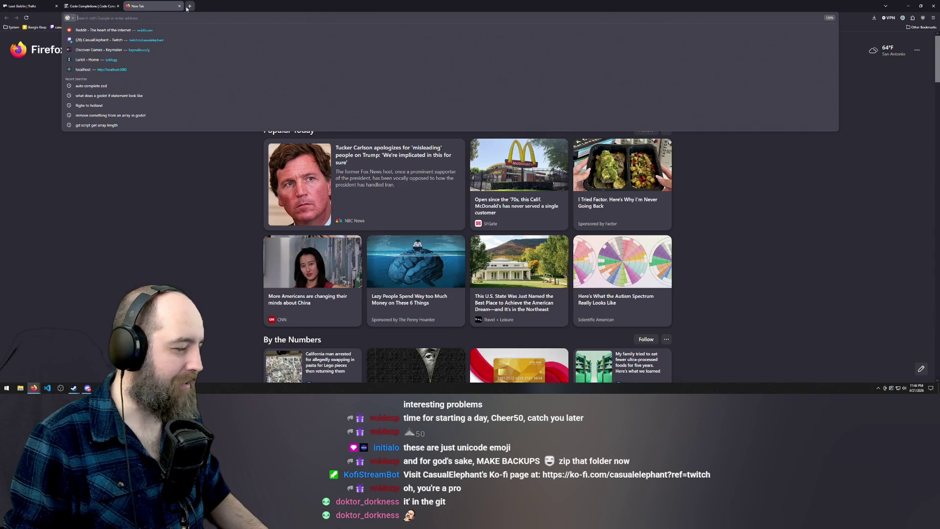
pyautogui.moveTo(174, 5); pyautogui.dragTo(223, 112)
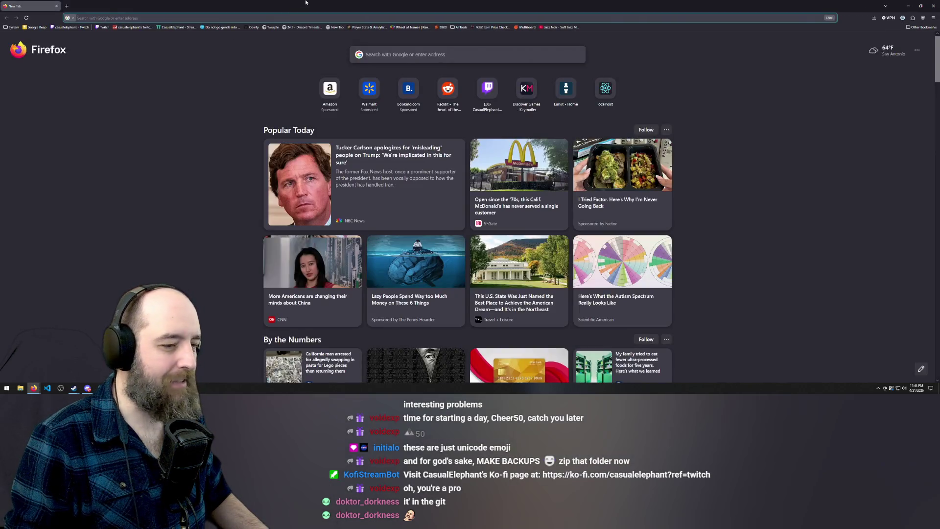
pyautogui.doubleClick(306, 2)
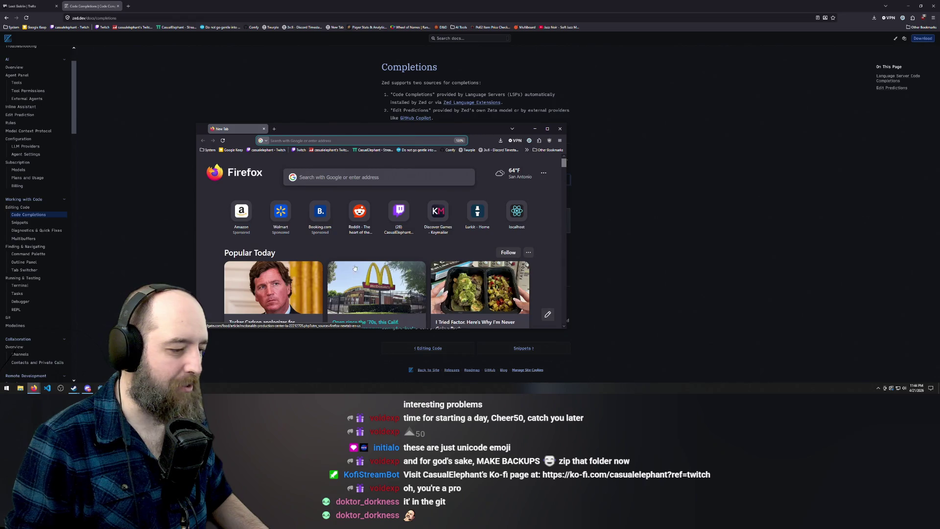
# - Enter the search 'get vector from two positions in godot' in the new window
pyautogui.scroll(-5, 356, 273)
pyautogui.scroll(5, 433, 249)
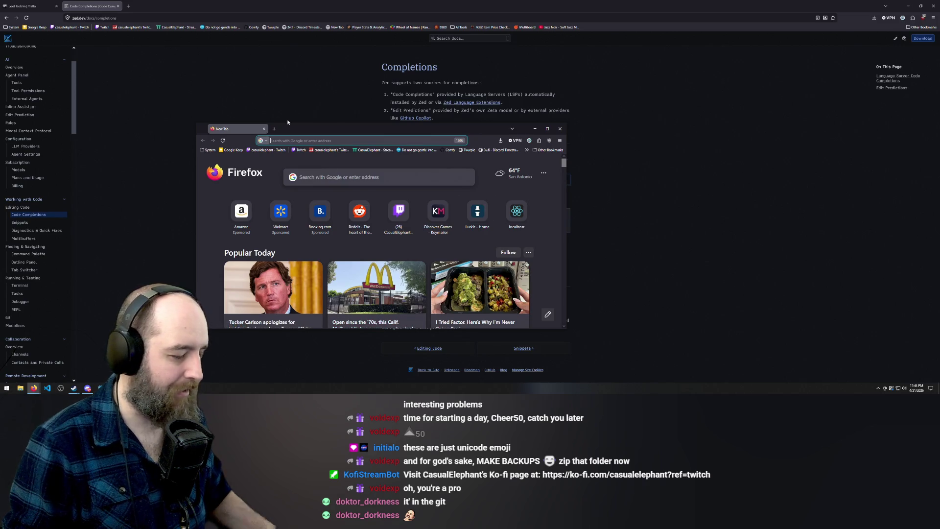
pyautogui.click(343, 142)
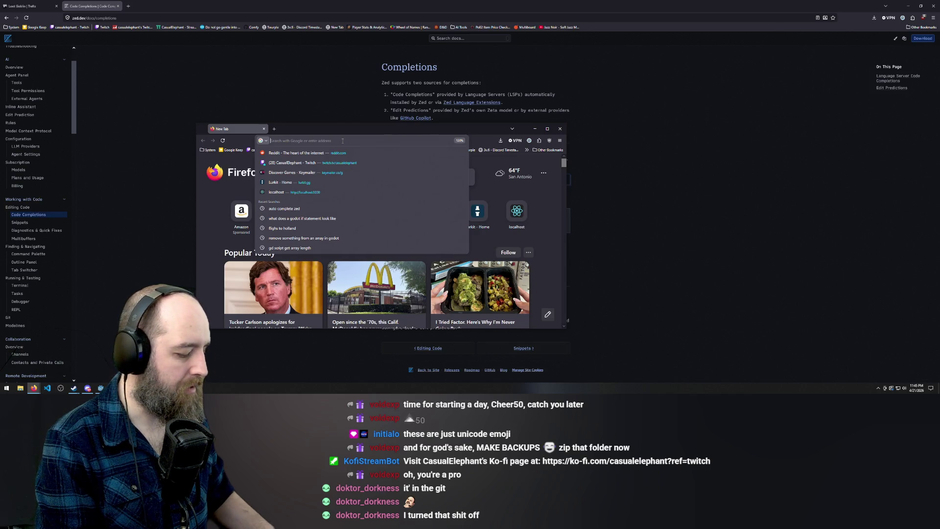
pyautogui.write('get vect')
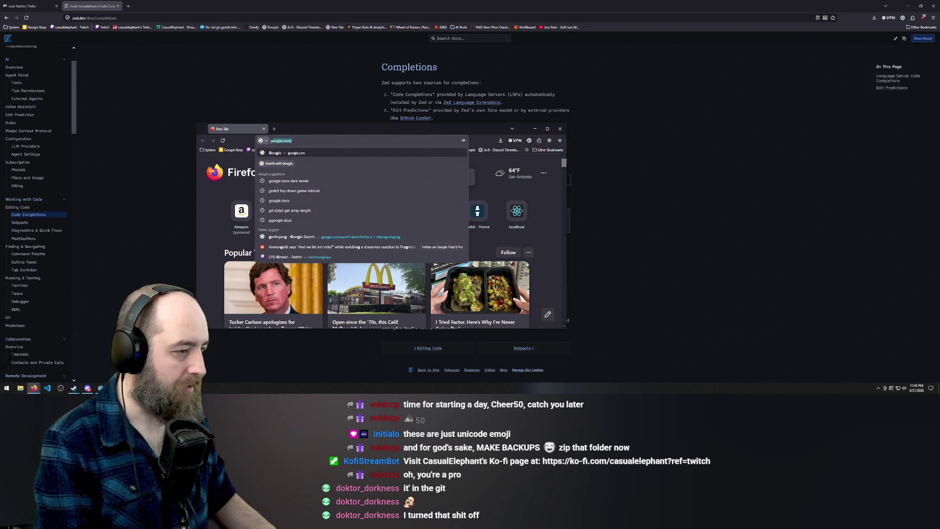
pyautogui.write('or fr')
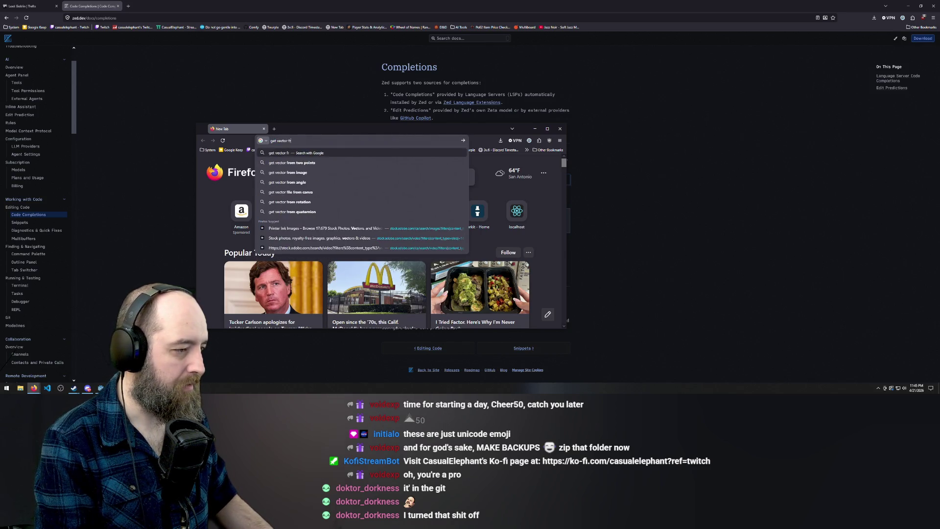
pyautogui.write('om two positio')
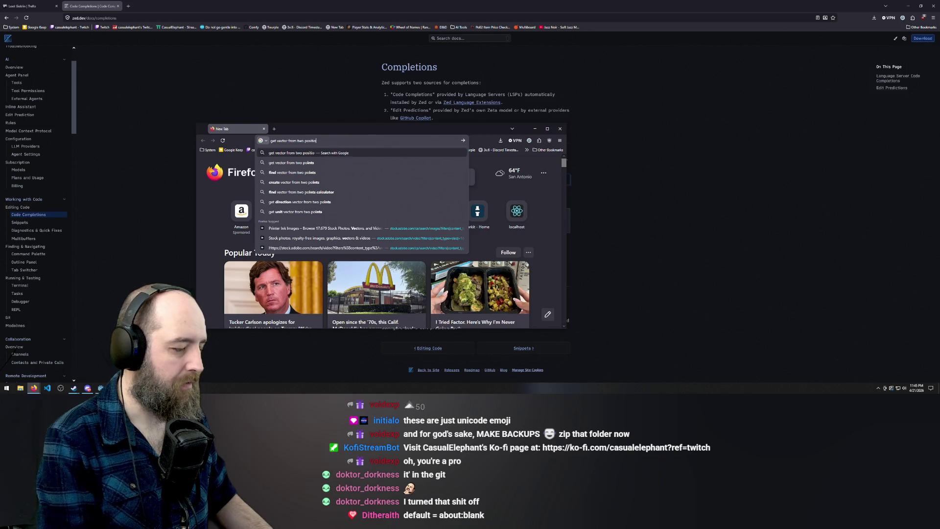
pyautogui.write('ns in godot')
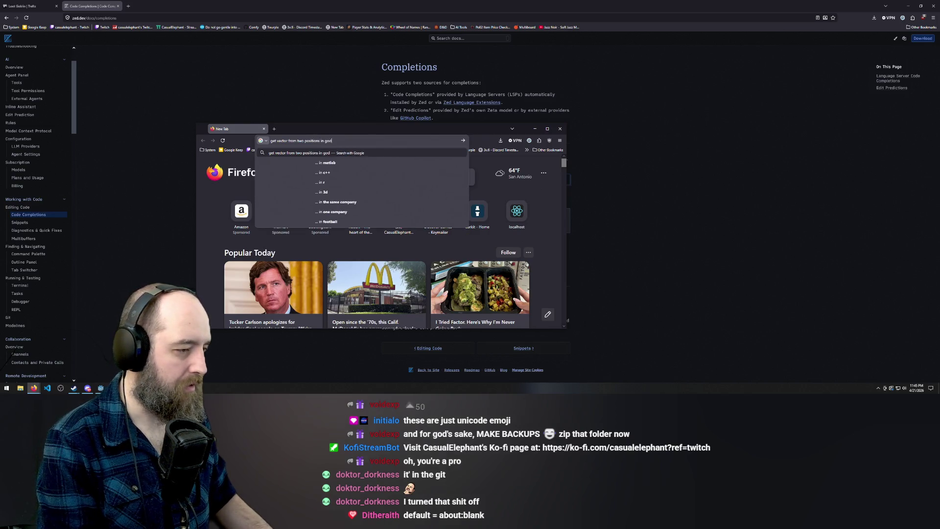
# - Run the search and select the pos_a.direction_to(pos_b) expression in the AI overview
pyautogui.press('Return')
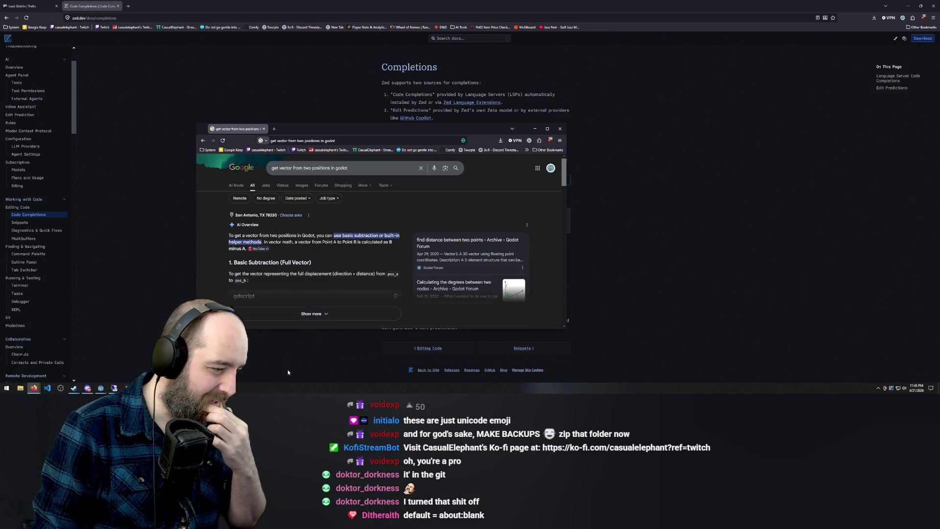
pyautogui.click(311, 314)
pyautogui.scroll(-1, 306, 294)
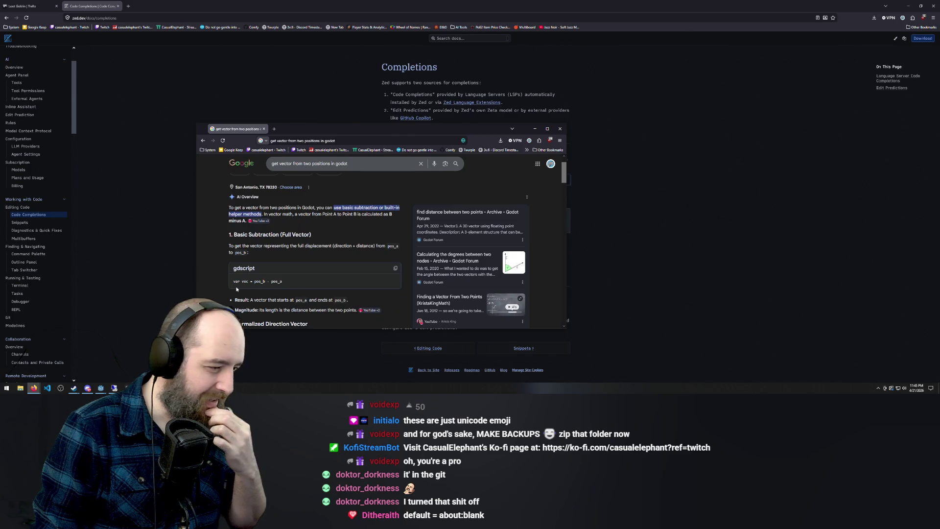
pyautogui.scroll(-2, 306, 285)
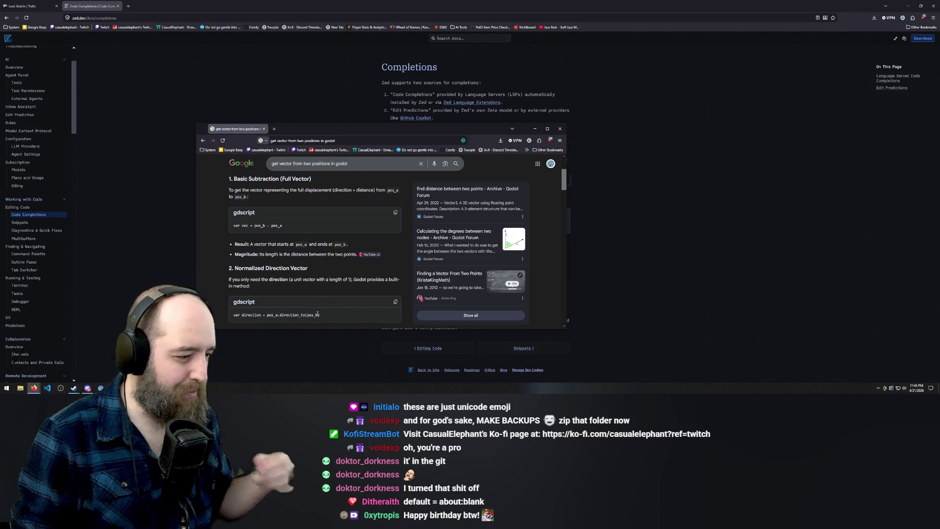
pyautogui.moveTo(323, 316); pyautogui.dragTo(237, 313)
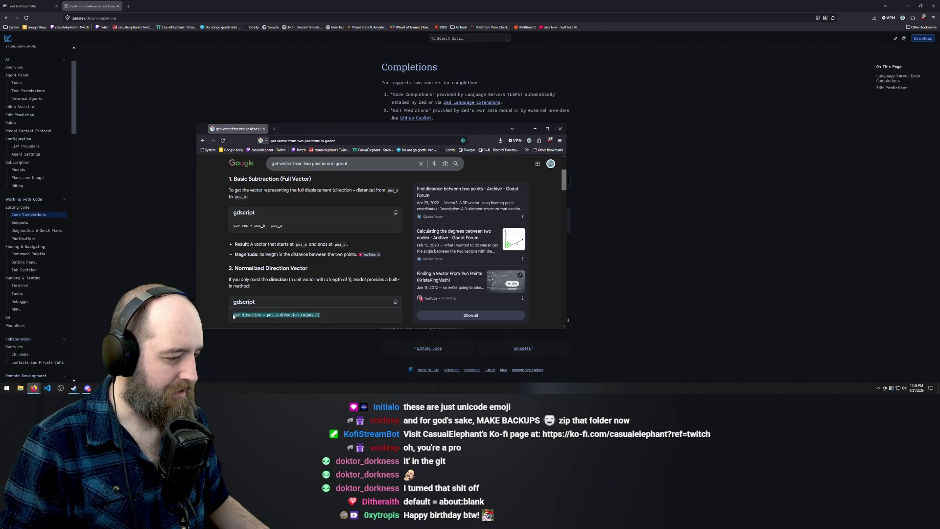
pyautogui.scroll(-2, 365, 296)
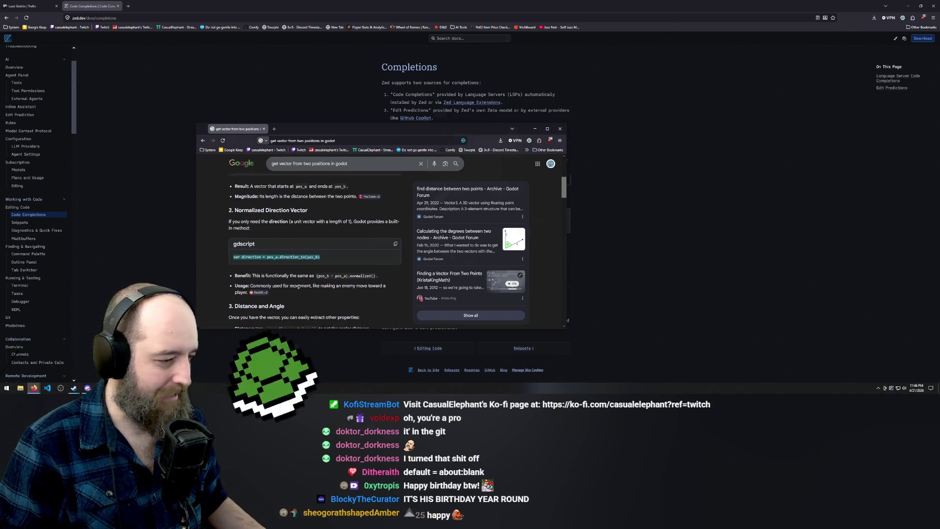
pyautogui.scroll(-3, 296, 284)
pyautogui.scroll(1, 343, 213)
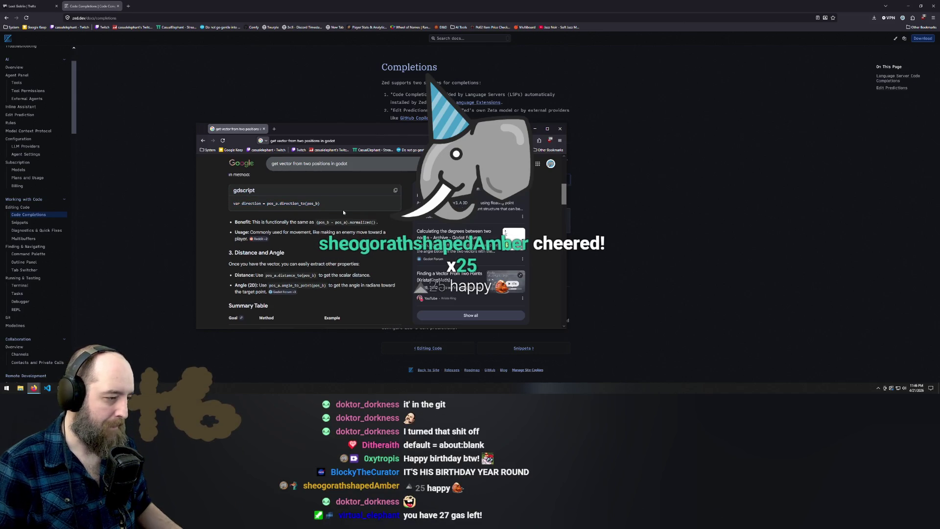
pyautogui.moveTo(327, 204); pyautogui.dragTo(267, 204)
pyautogui.hotkey('ctrl', 'c')
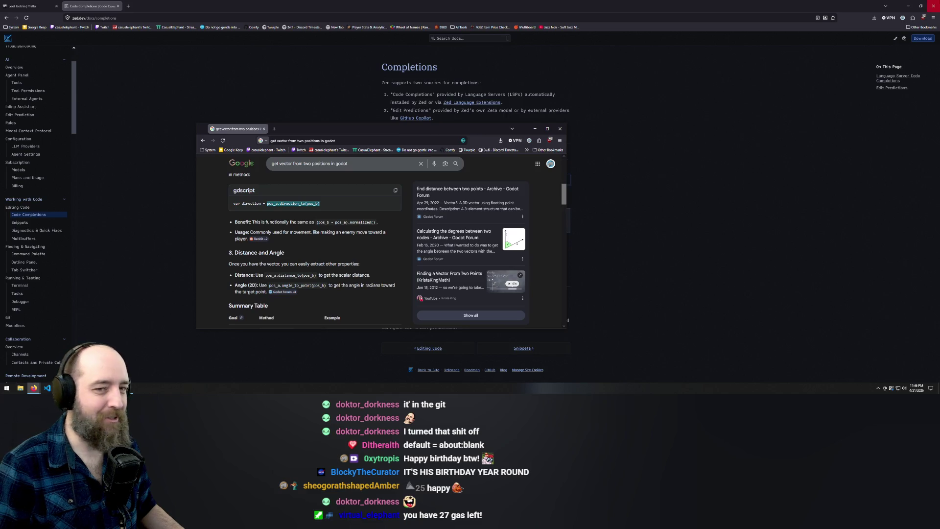
# - Bring the Godot script editor showing character_body_2d.gd back to the front
pyautogui.click(909, 8)
pyautogui.click(386, 90)
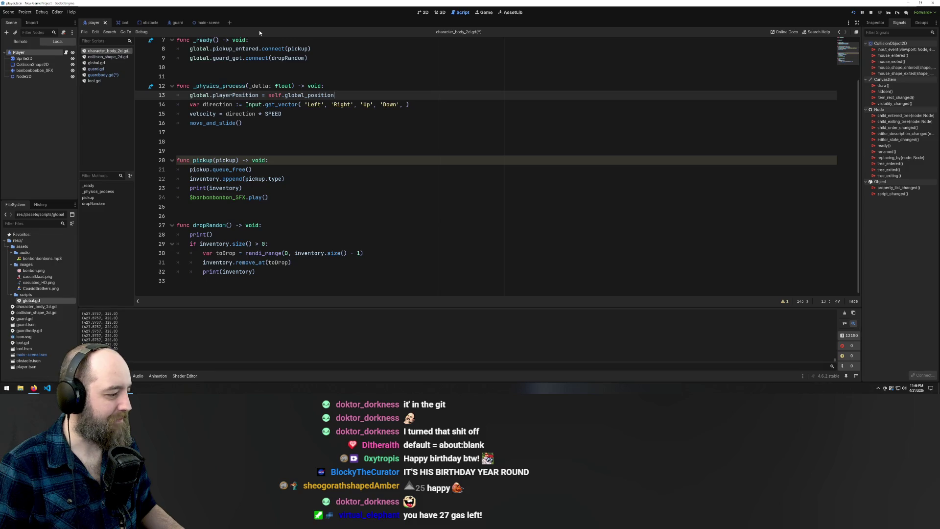
pyautogui.scroll(3, 457, 222)
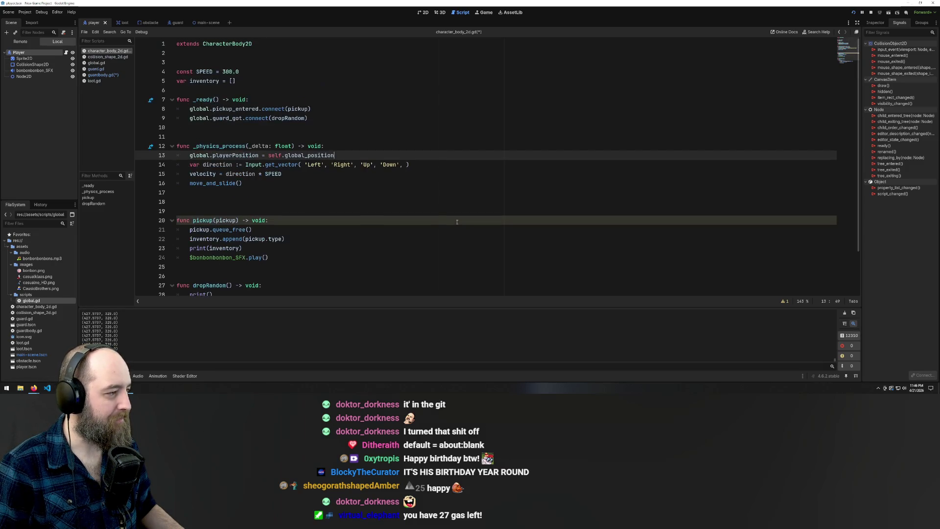
pyautogui.scroll(-2, 456, 220)
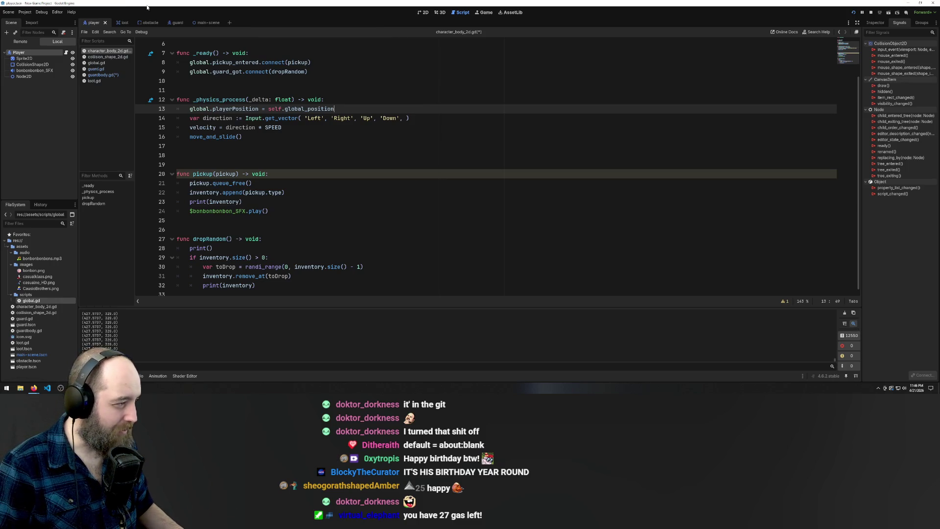
# - Make guardbody.gd line 7 read self.global_position.direction_to(global.playerPosition)
pyautogui.click(102, 75)
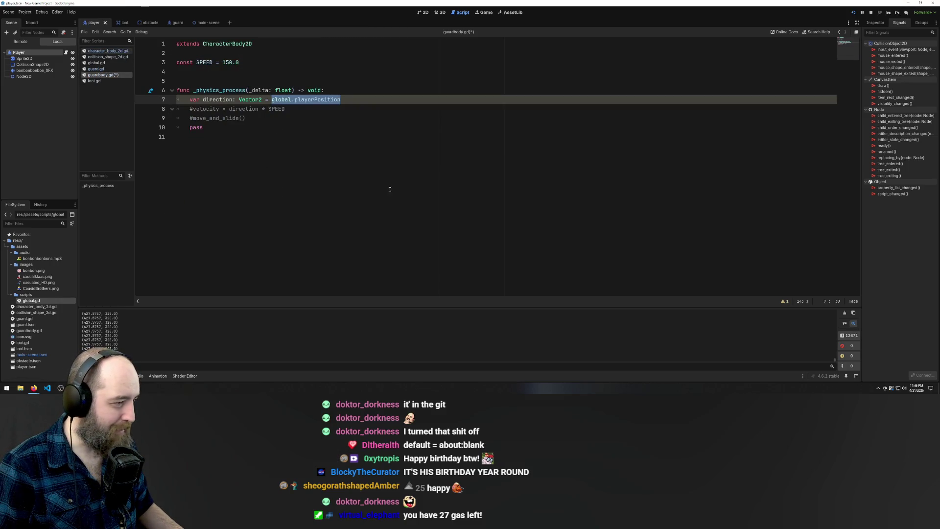
pyautogui.click(371, 100)
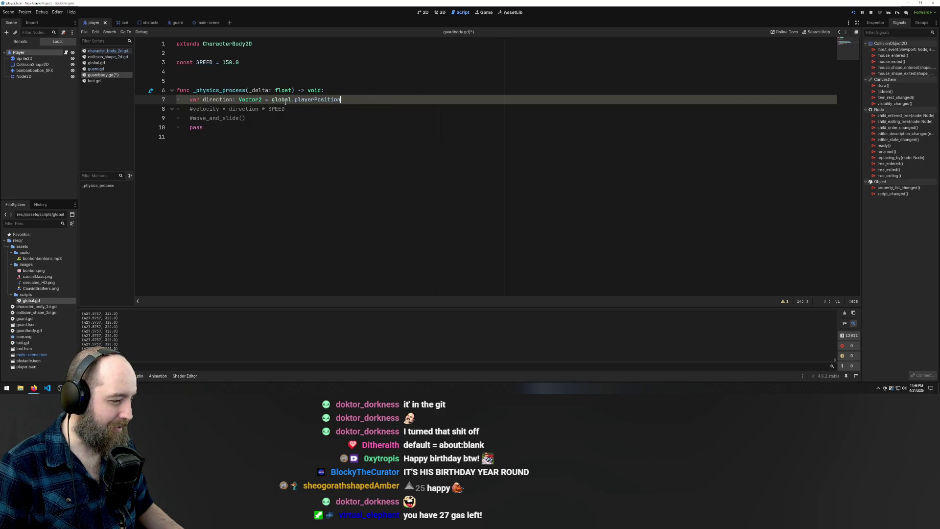
pyautogui.hotkey('ctrl', 'v')
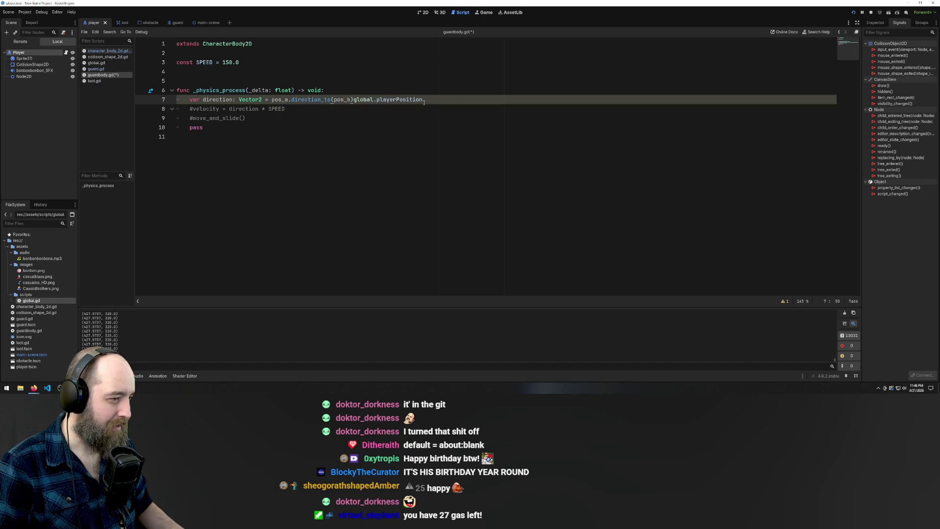
pyautogui.press('BackSpace')
pyautogui.press('BackSpace')
pyautogui.press('BackSpace')
pyautogui.click(422, 100)
pyautogui.write(')')
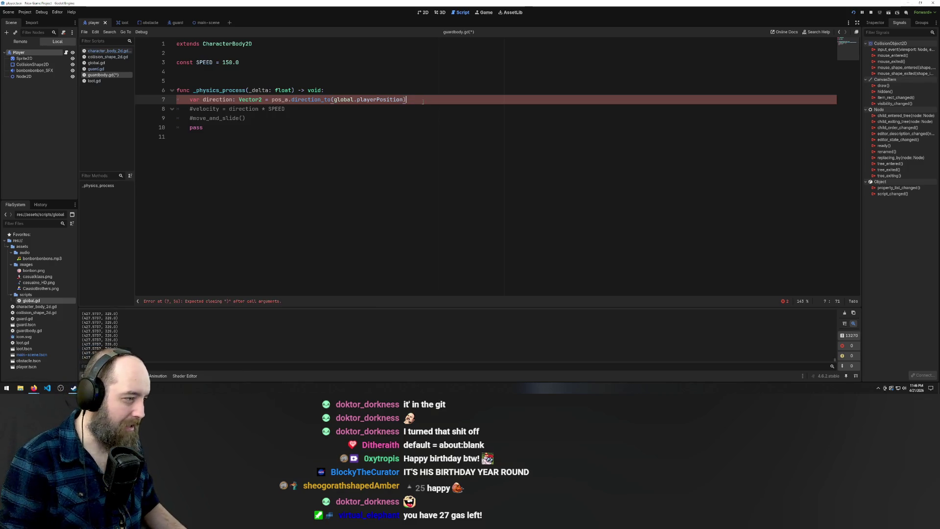
pyautogui.click(282, 100)
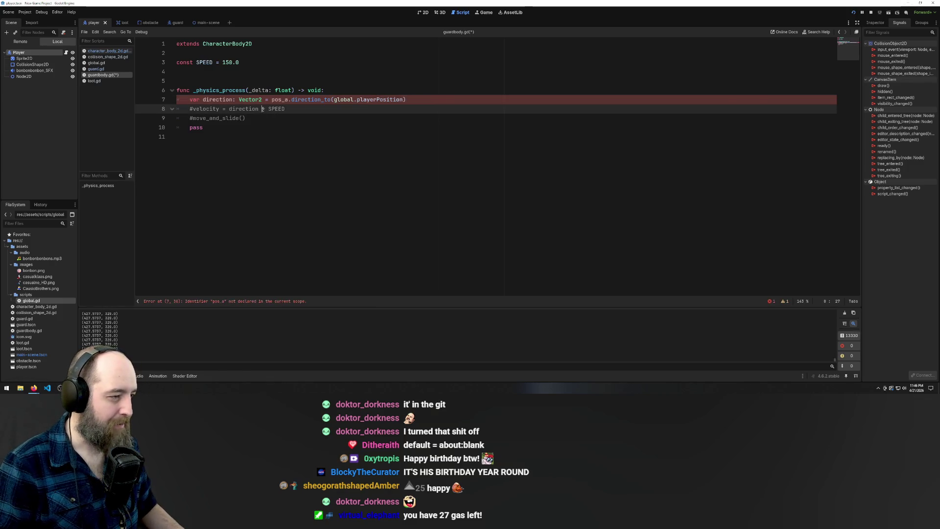
pyautogui.click(344, 97)
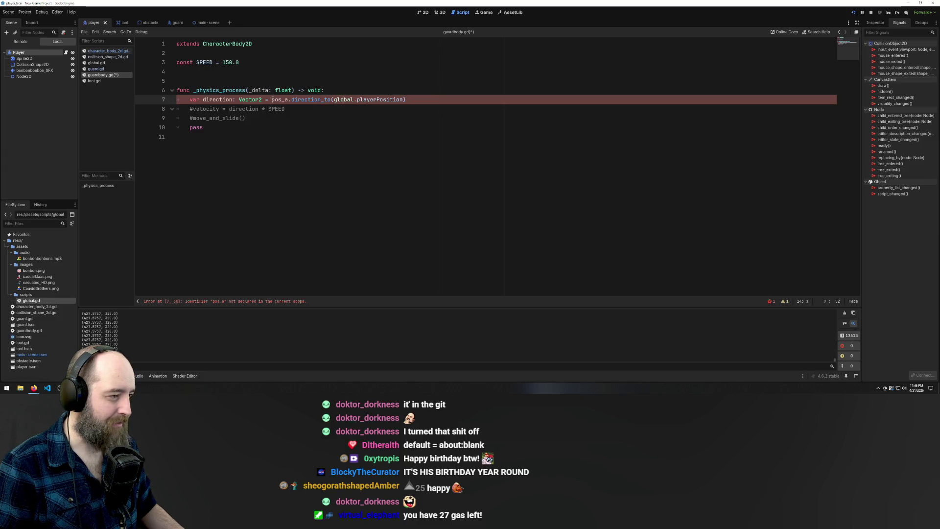
pyautogui.write('self.')
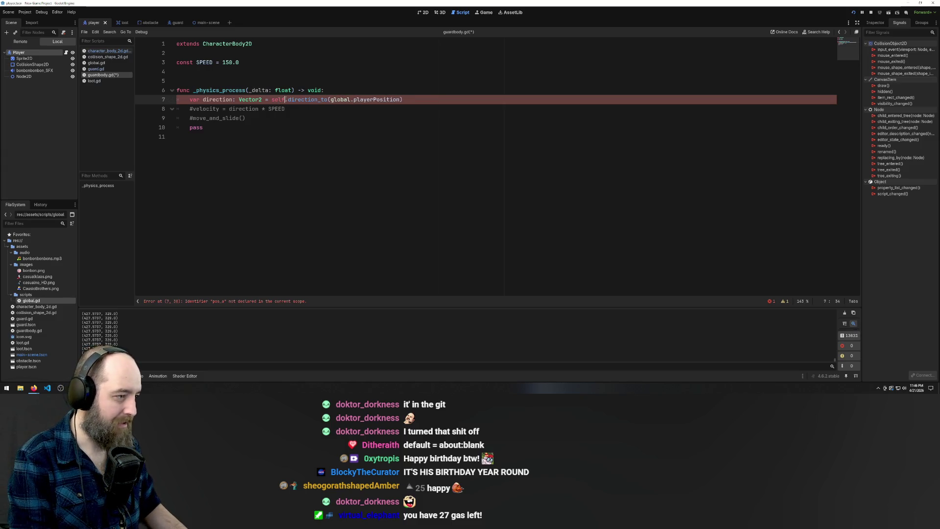
pyautogui.write('pos')
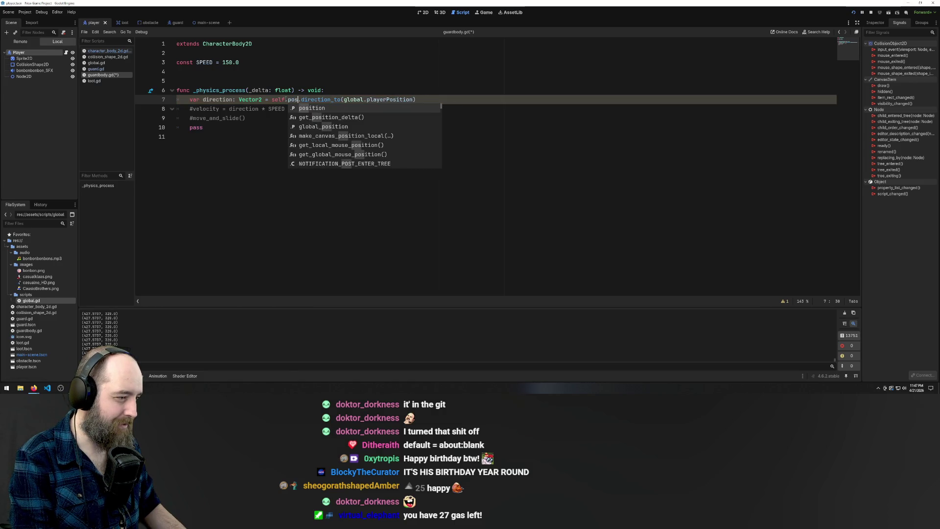
pyautogui.press('BackSpace')
pyautogui.press('BackSpace')
pyautogui.press('BackSpace')
pyautogui.write('global')
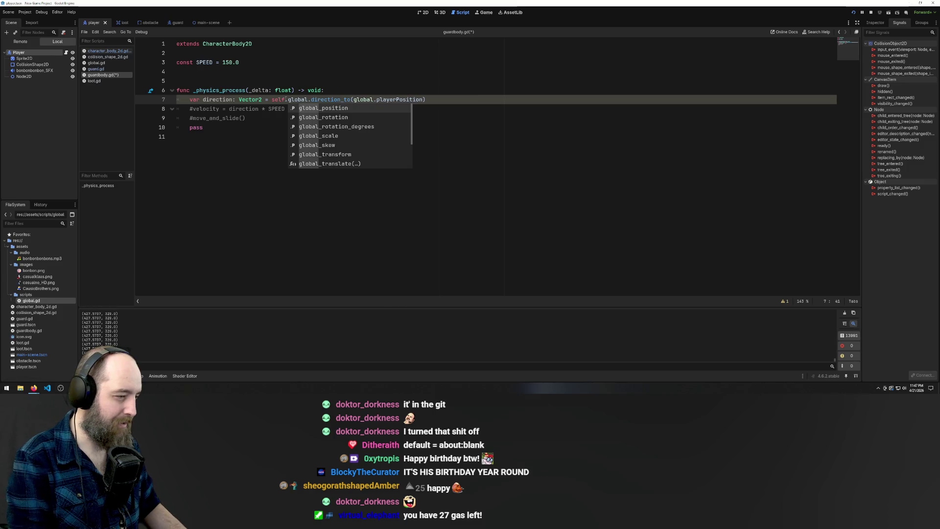
pyautogui.click(337, 107)
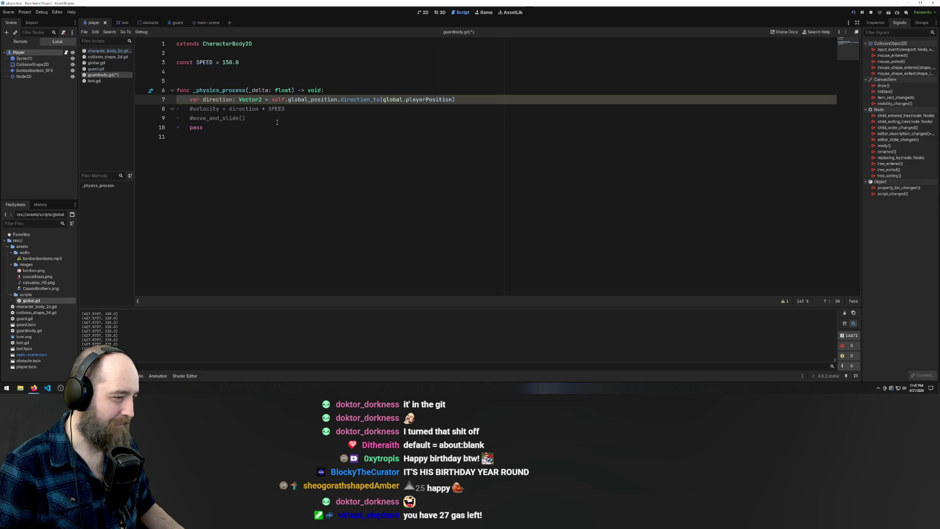
# - Uncomment the velocity and move_and_slide lines, save, and launch the game
pyautogui.click(313, 110)
pyautogui.hotkey('ctrl', 'k')
pyautogui.press('Down')
pyautogui.hotkey('ctrl', 'k')
pyautogui.click(365, 147)
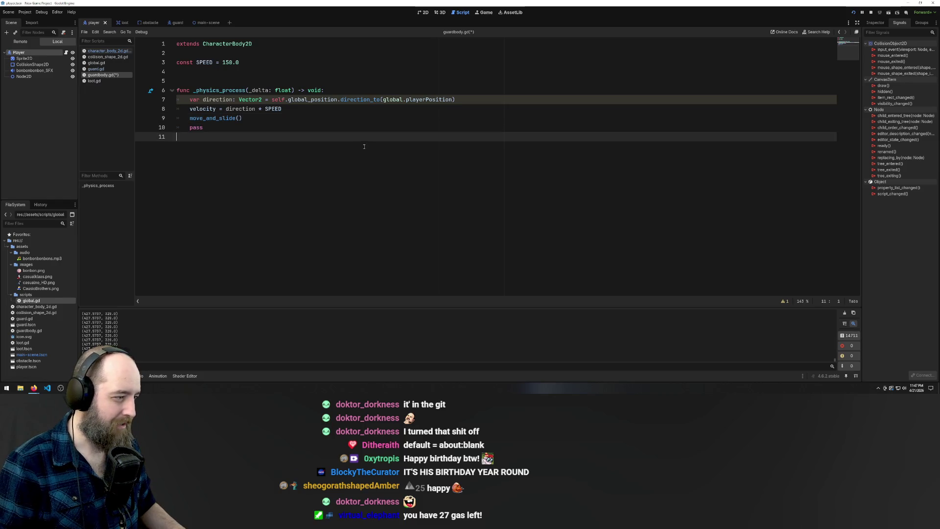
pyautogui.hotkey('ctrl', 's')
pyautogui.press('F5')
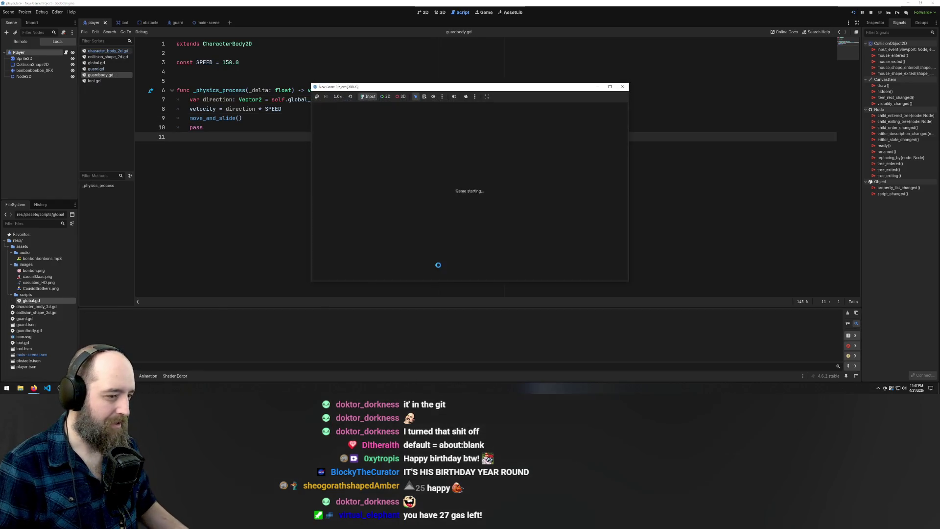
# - Walk the player around with the arrow keys while the guard follows, then close the game
pyautogui.press('Left')
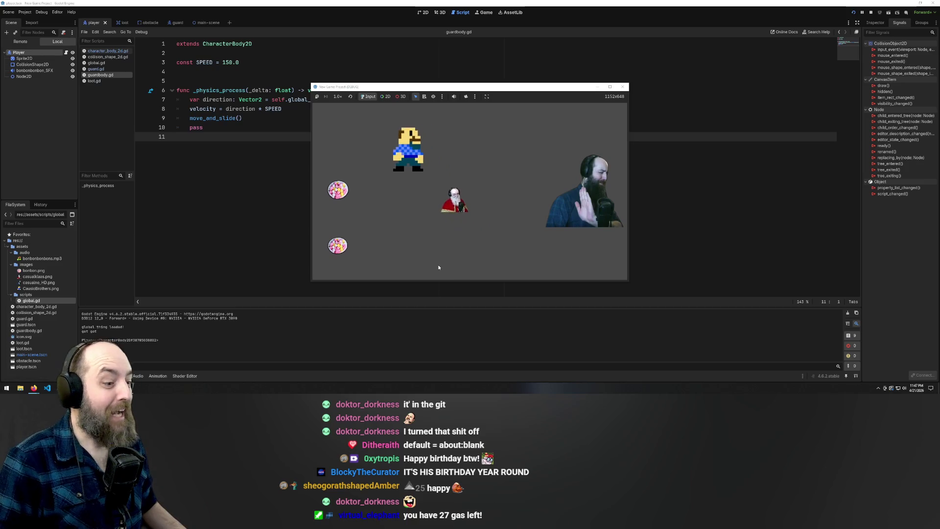
pyautogui.press('Down')
pyautogui.press('Right')
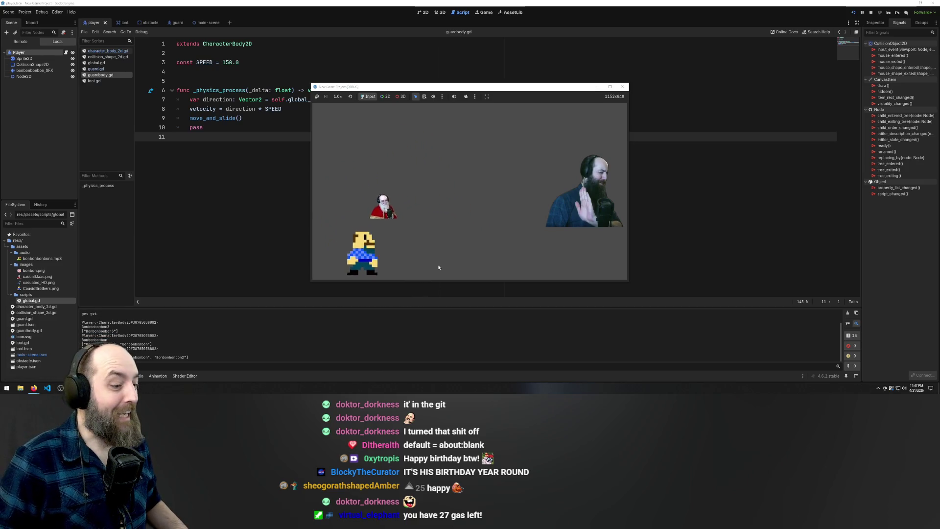
pyautogui.press('Up')
pyautogui.press('Up')
pyautogui.press('Left')
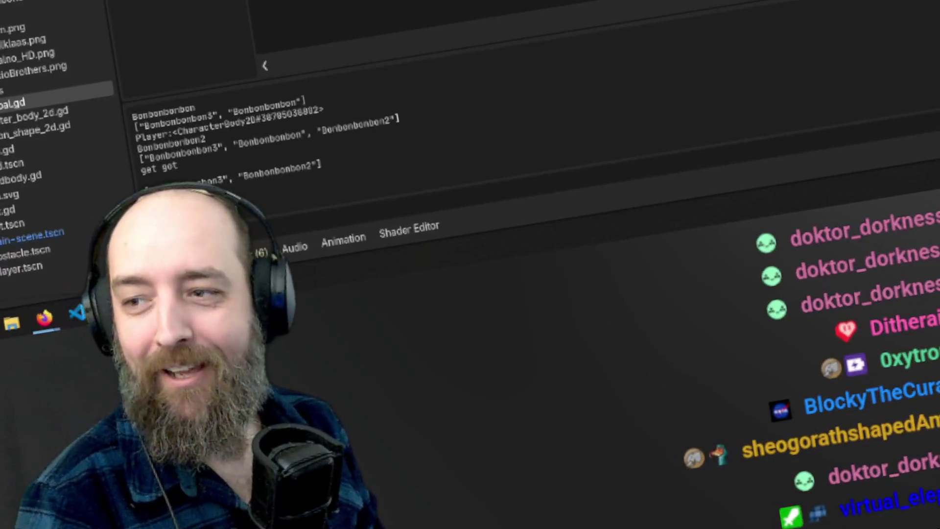
pyautogui.press('Down')
pyautogui.press('Right')
pyautogui.press('Left')
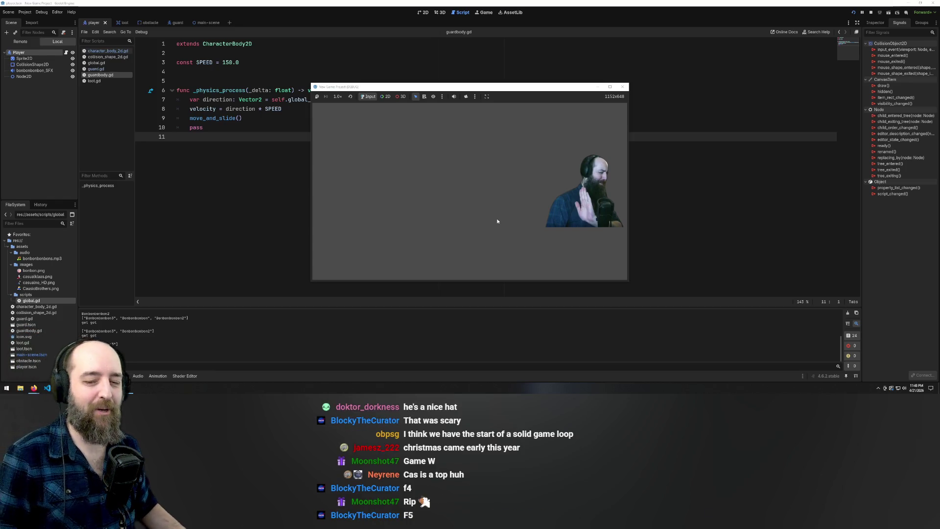
pyautogui.click(625, 88)
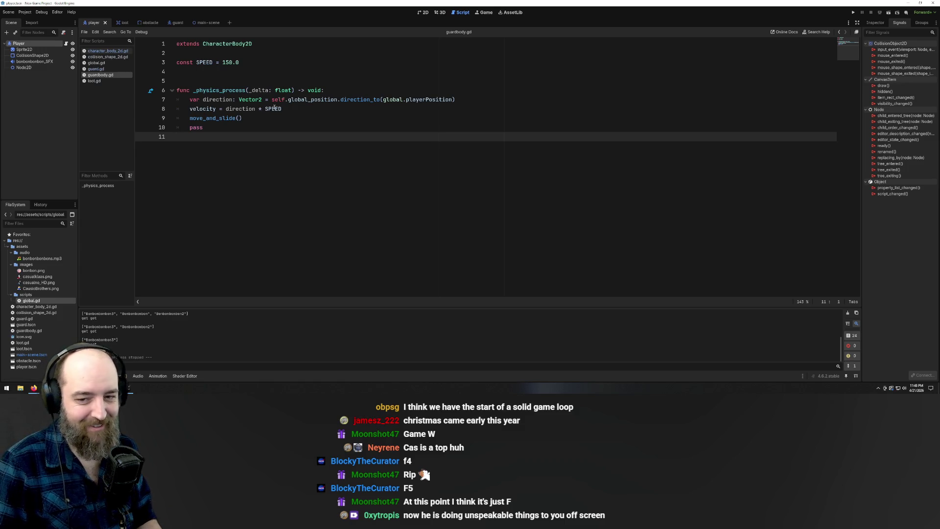
# - Delete the leftover pass statement on line 10 of guardbody.gd
pyautogui.click(202, 128)
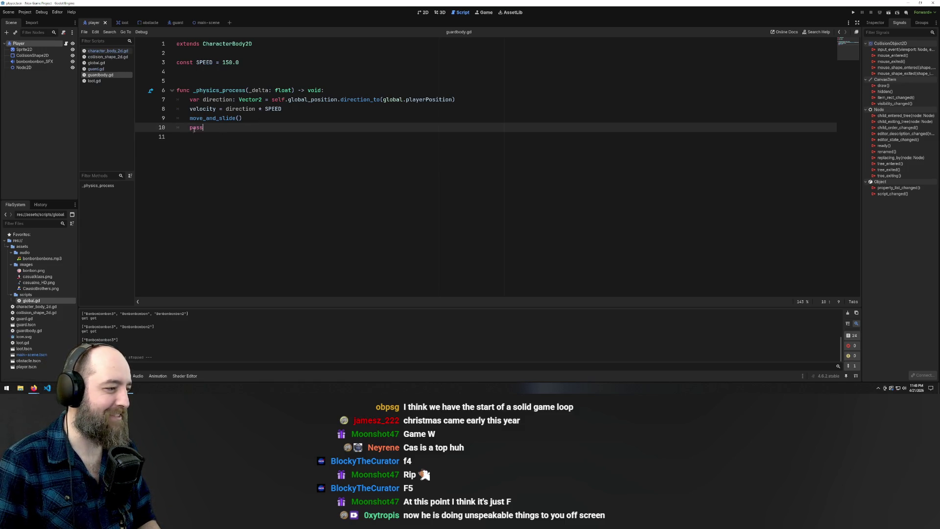
pyautogui.press('BackSpace')
pyautogui.press('BackSpace')
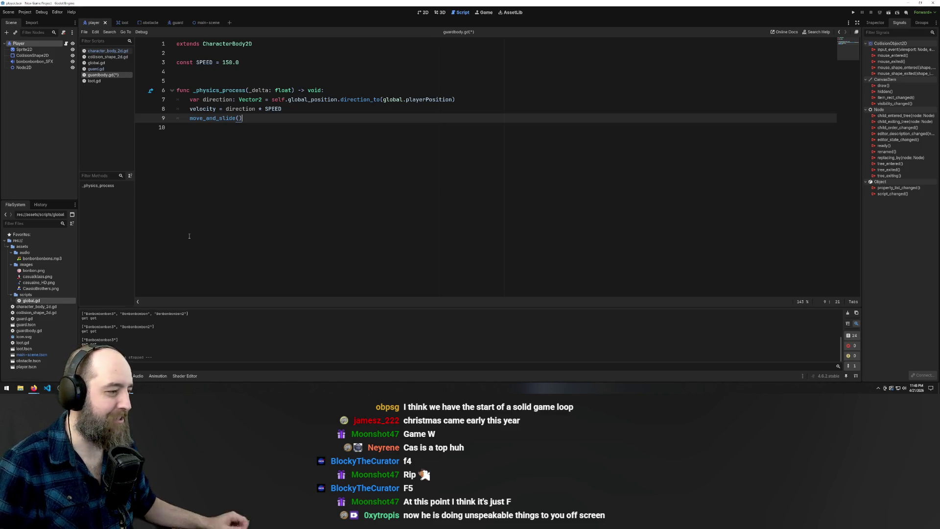
pyautogui.click(343, 132)
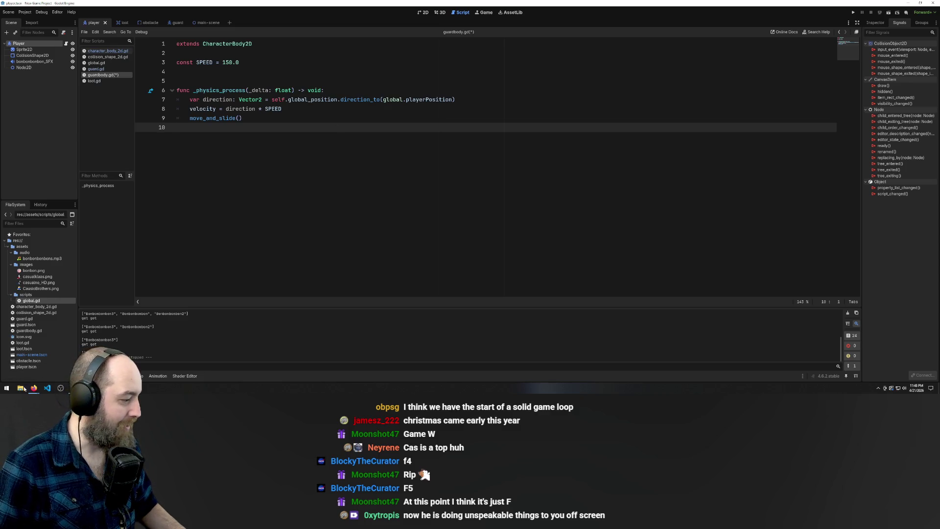
pyautogui.moveTo(32, 390)
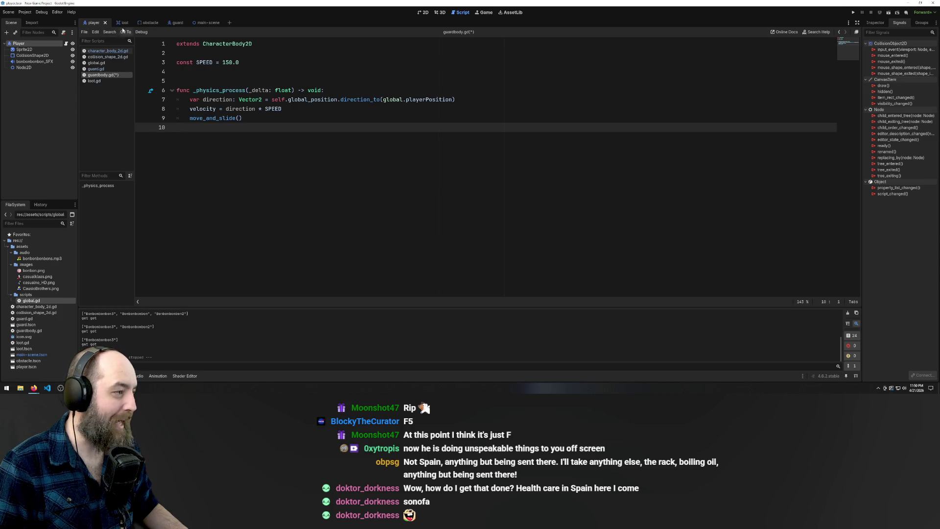
# - Switch to the guard scene tab to show its CharacterBody2D node tree
pyautogui.click(172, 23)
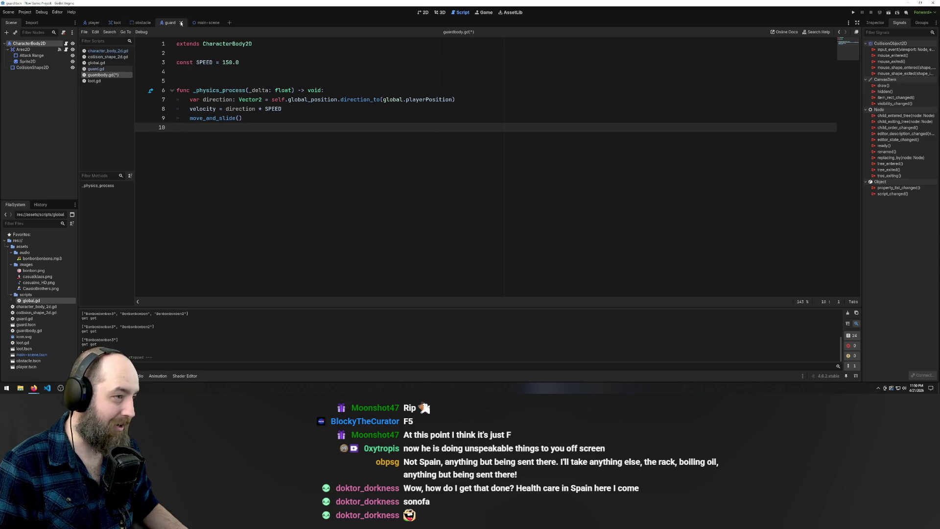
pyautogui.click(423, 12)
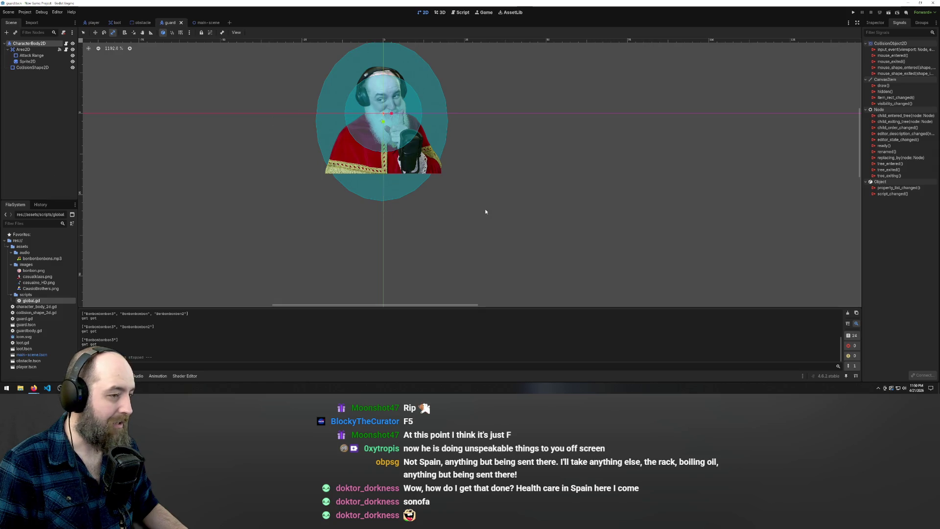
pyautogui.scroll(-2, 484, 208)
pyautogui.scroll(-2, 404, 108)
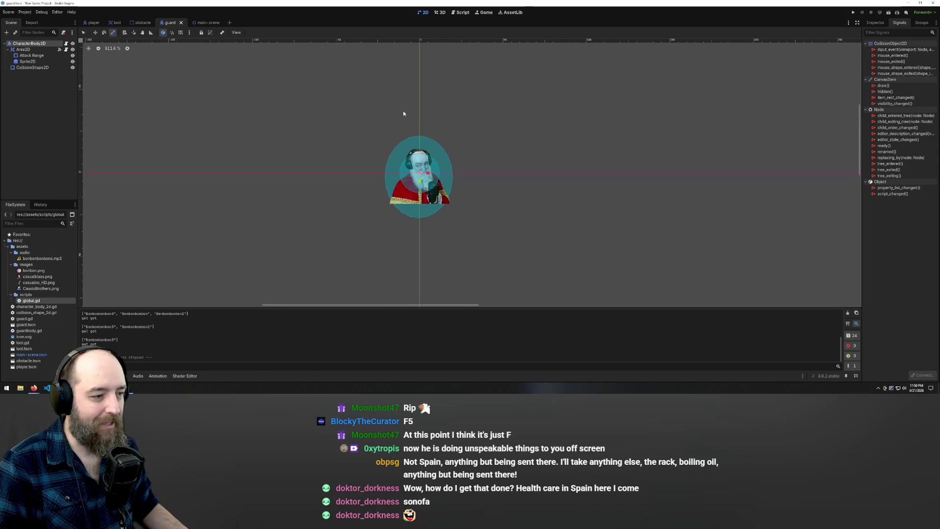
pyautogui.scroll(3, 483, 182)
pyautogui.scroll(-3, 474, 139)
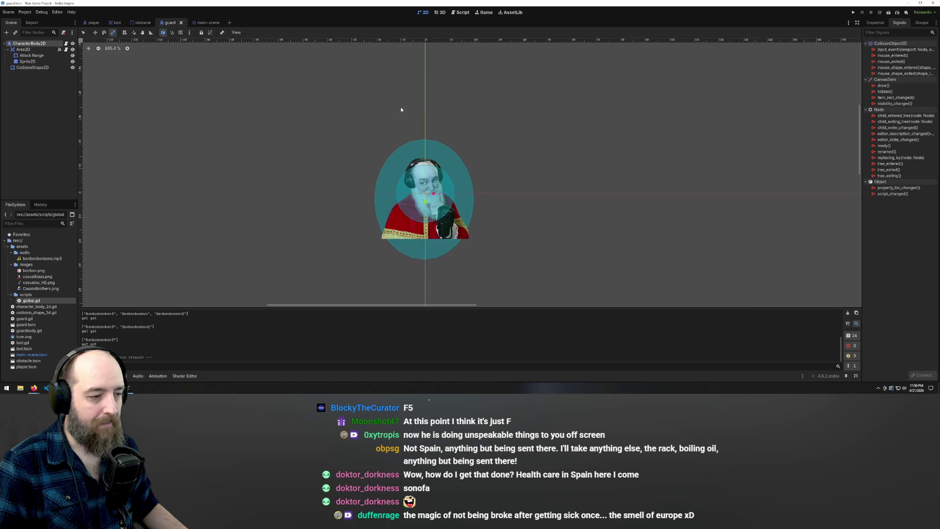
pyautogui.scroll(1, 463, 181)
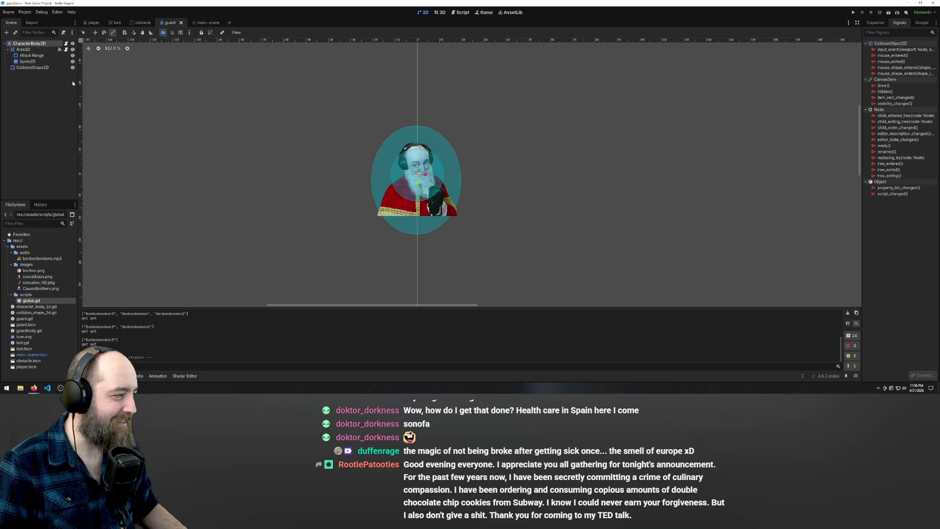
pyautogui.click(42, 68)
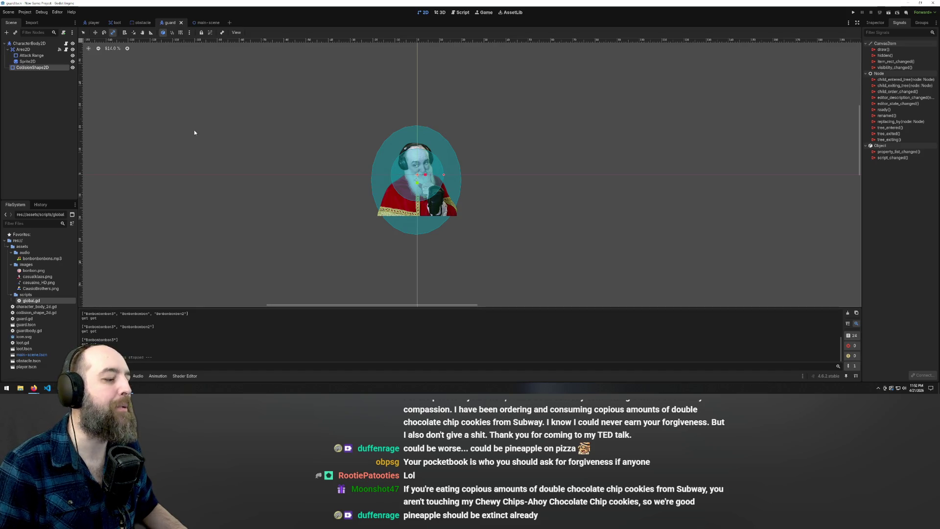
pyautogui.scroll(-3, 445, 116)
pyautogui.scroll(-1, 344, 170)
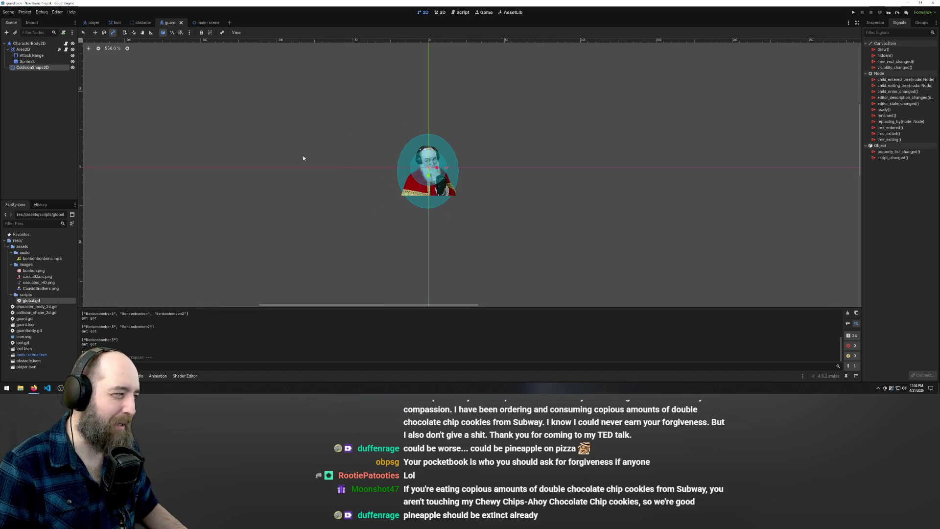
pyautogui.click(31, 56)
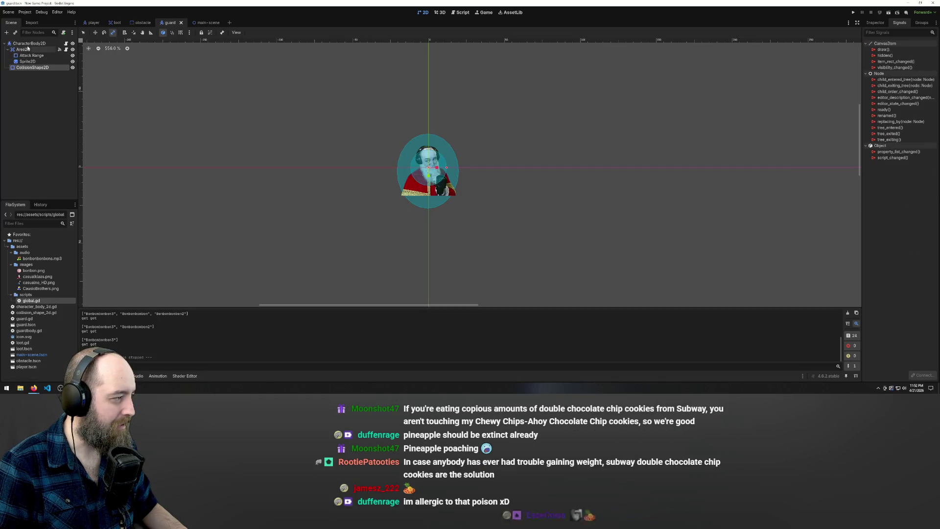
pyautogui.rightClick(27, 44)
pyautogui.moveTo(62, 53)
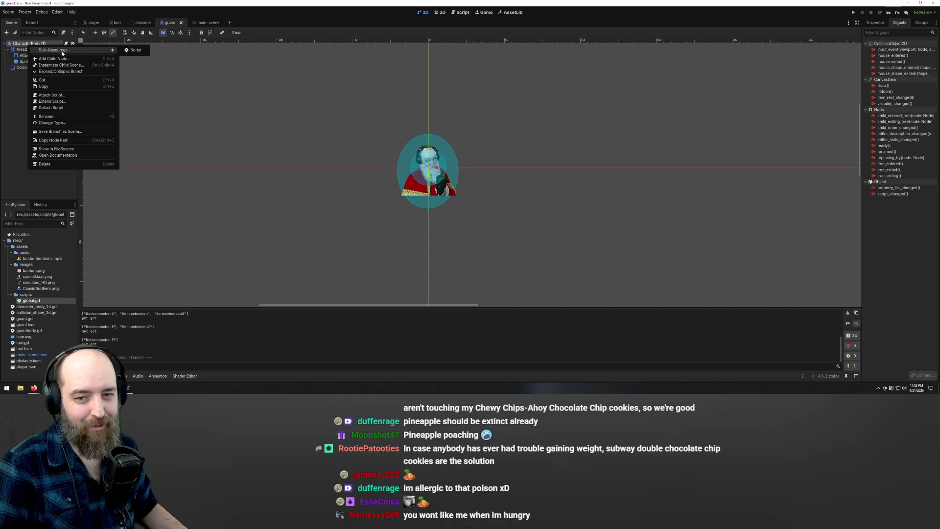
pyautogui.click(569, 136)
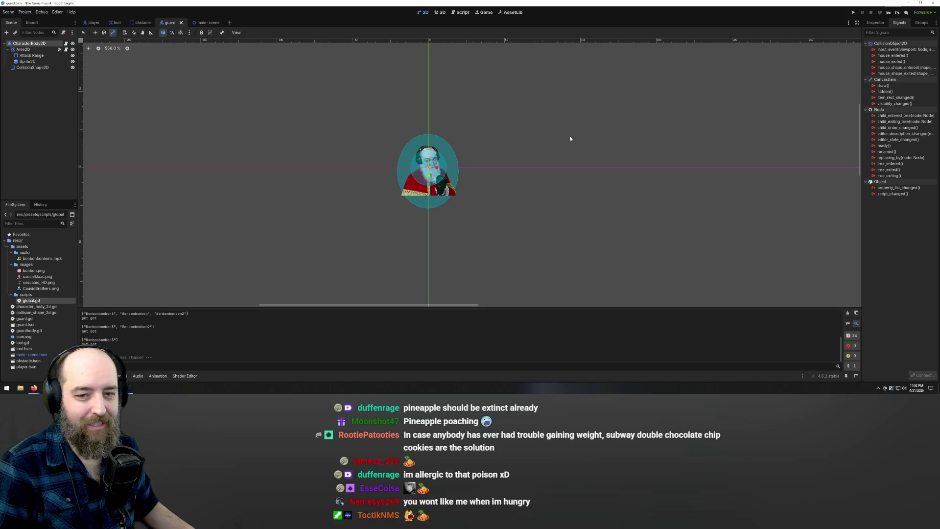
# - Run the game with F5 and walk the player to collect bonbons, heading toward the guard
pyautogui.press('F5')
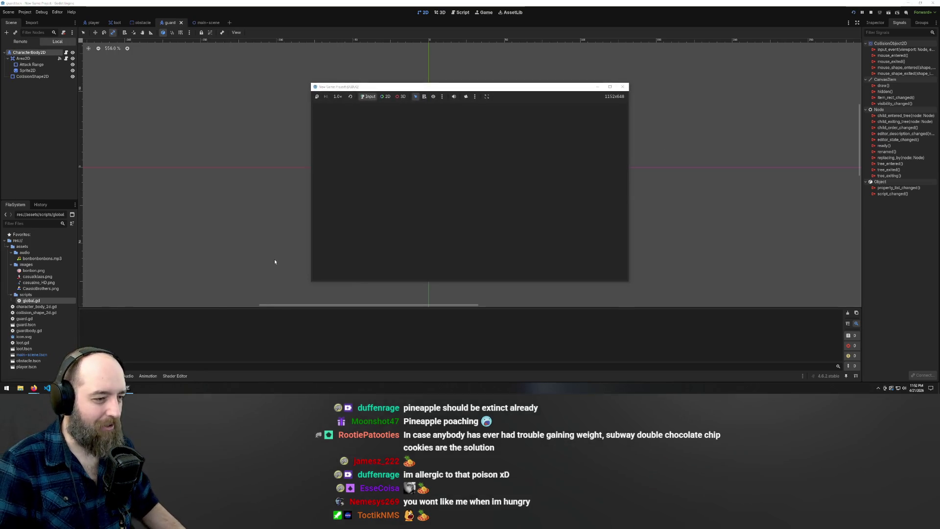
pyautogui.press('Left')
pyautogui.press('Down')
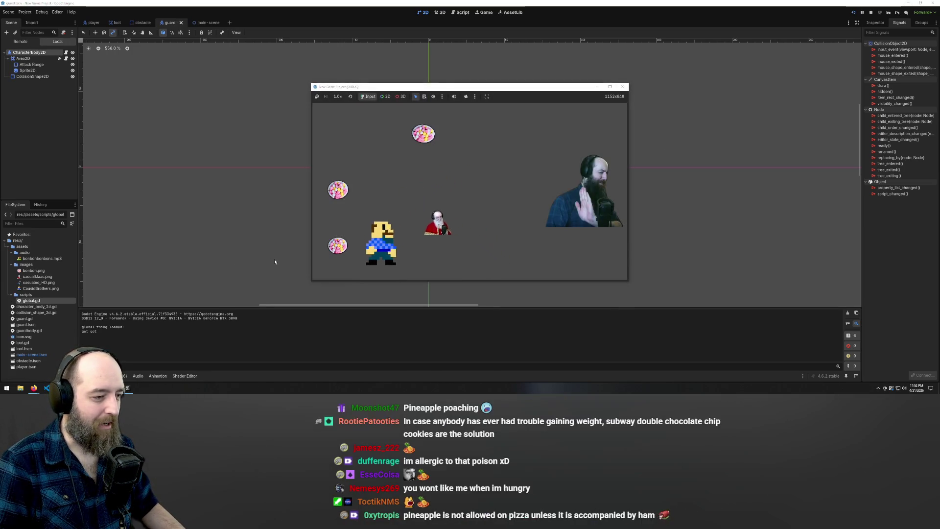
pyautogui.press('Up')
pyautogui.press('Right')
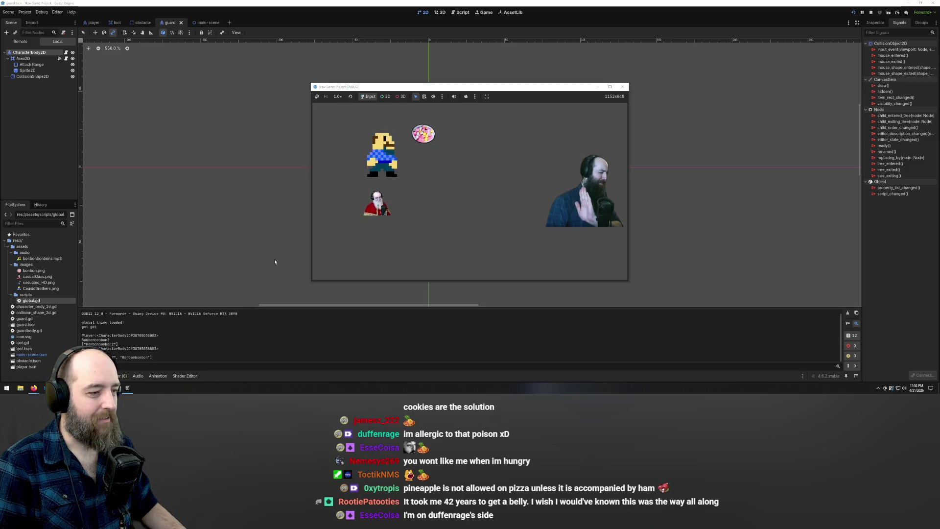
pyautogui.press('Up')
pyautogui.press('Right')
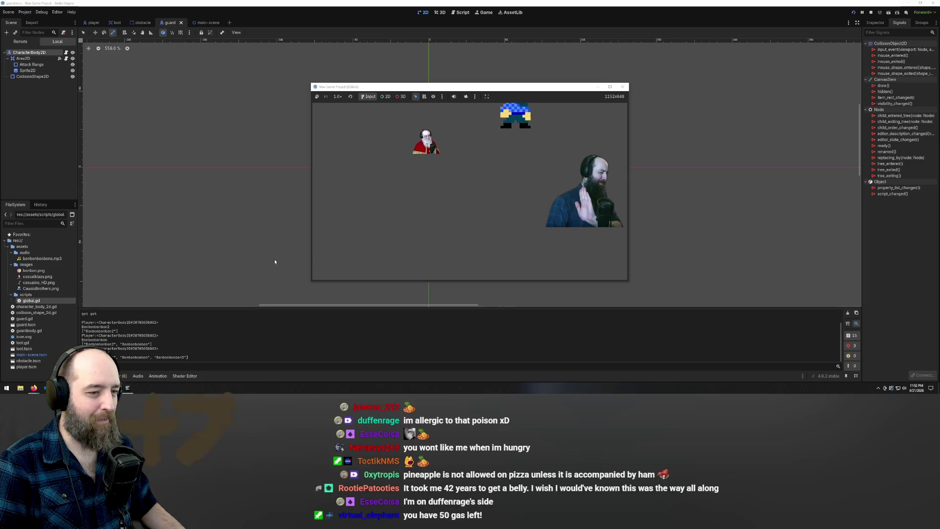
pyautogui.press('Right')
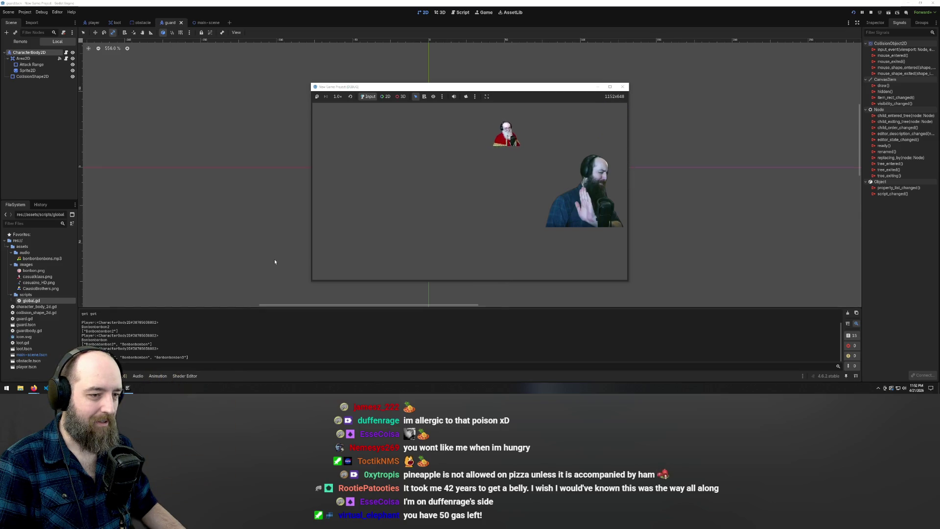
pyautogui.press('Down')
pyautogui.press('Right')
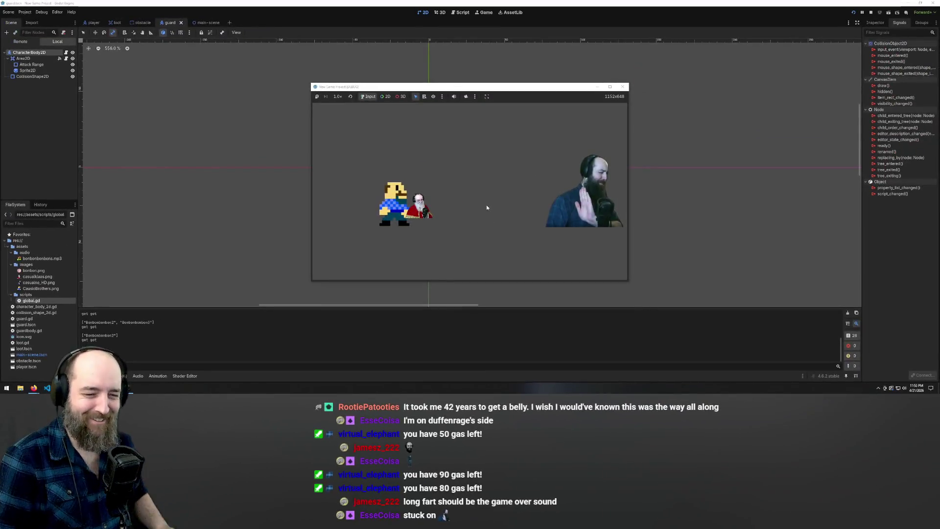
# - Move the player past the guard, along the bottom and right edges, and back to centre
pyautogui.press('Up')
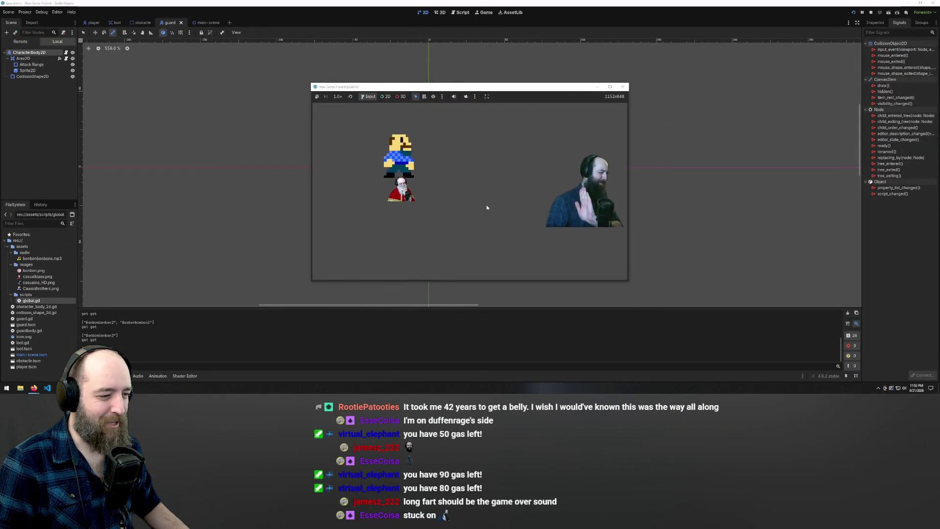
pyautogui.press('Right')
pyautogui.press('Right')
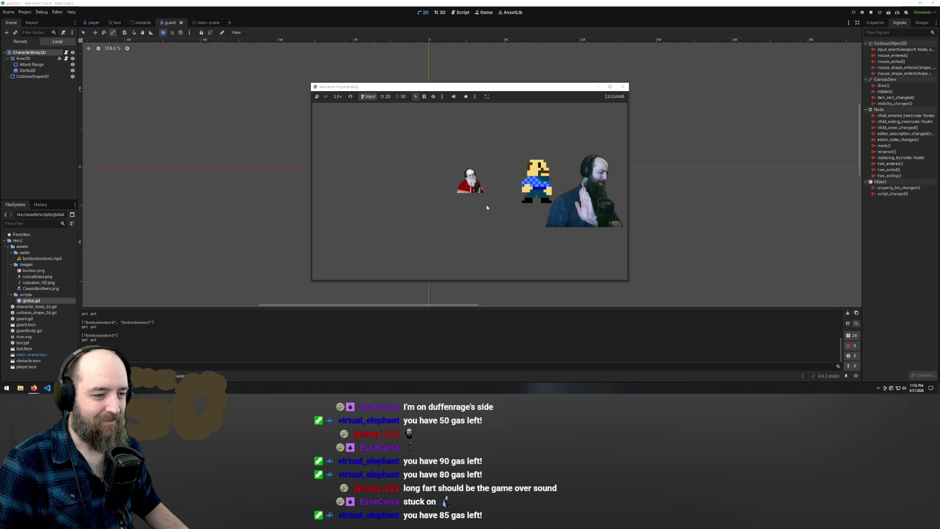
pyautogui.press('Left')
pyautogui.press('Right')
pyautogui.press('Down')
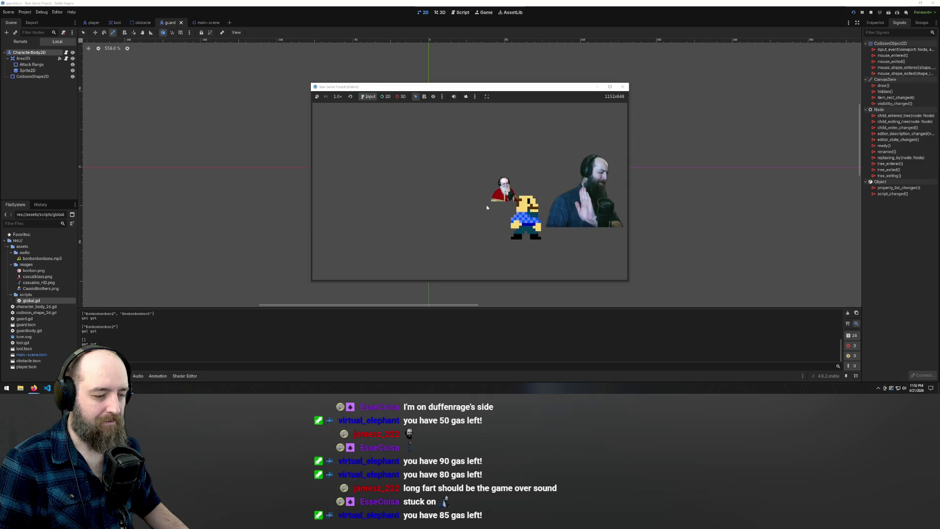
pyautogui.press('Right')
pyautogui.press('Left')
pyautogui.press('Up')
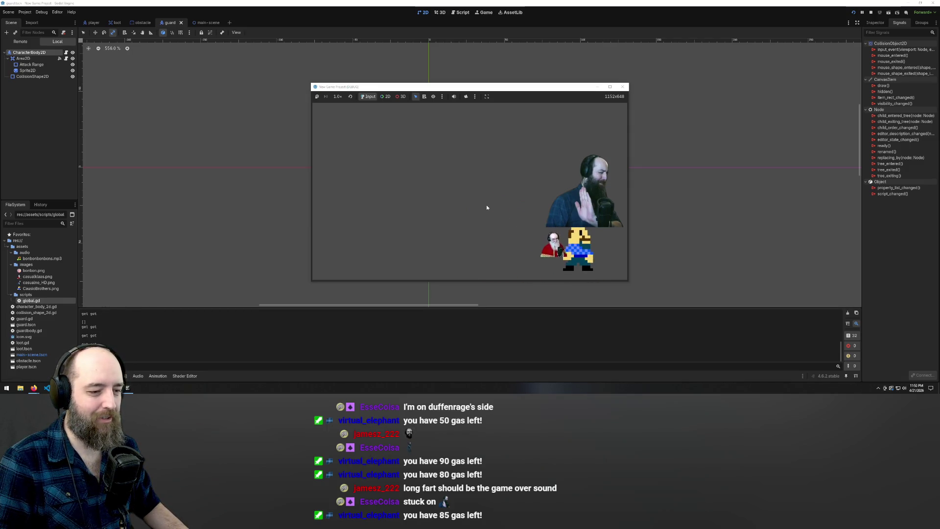
pyautogui.press('Right')
pyautogui.press('Up')
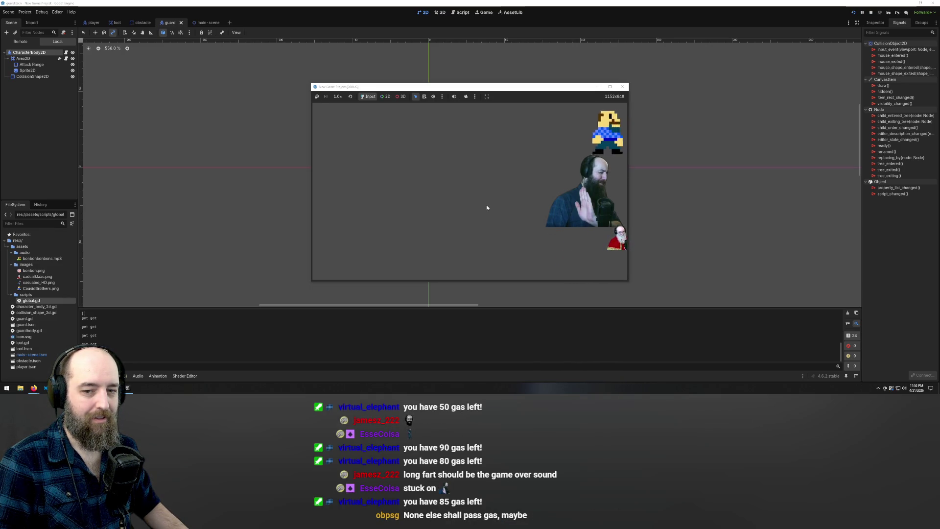
pyautogui.press('Left')
pyautogui.press('Down')
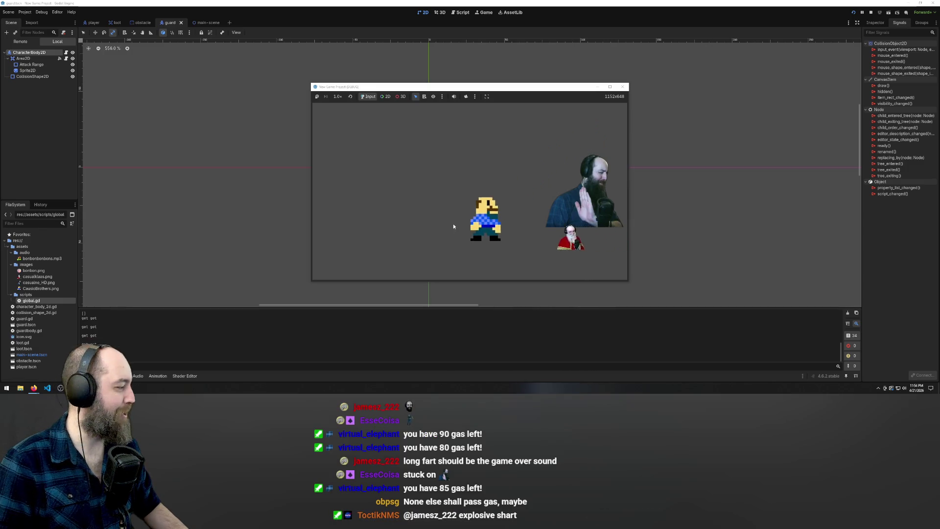
pyautogui.press('Left')
pyautogui.press('Up')
# - Keep moving the player around with the guard following, then stop the game
pyautogui.press('Right')
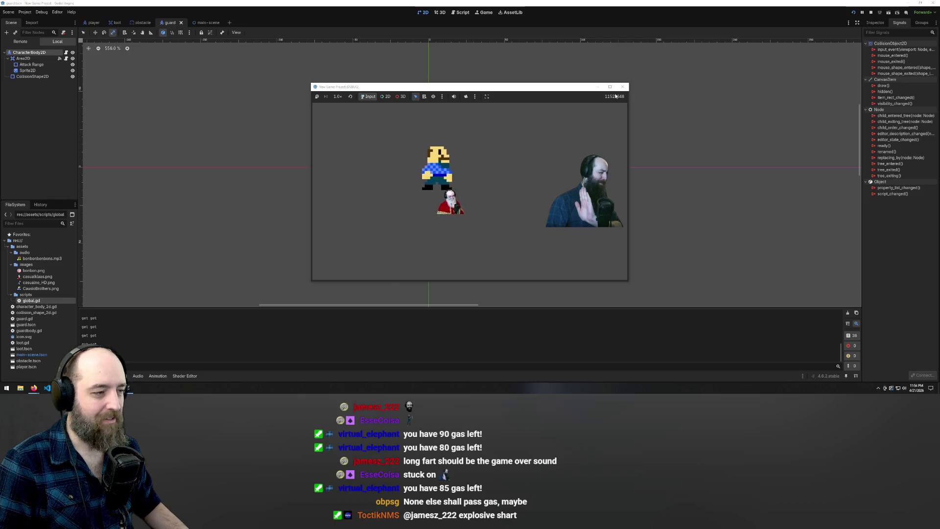
pyautogui.press('Up')
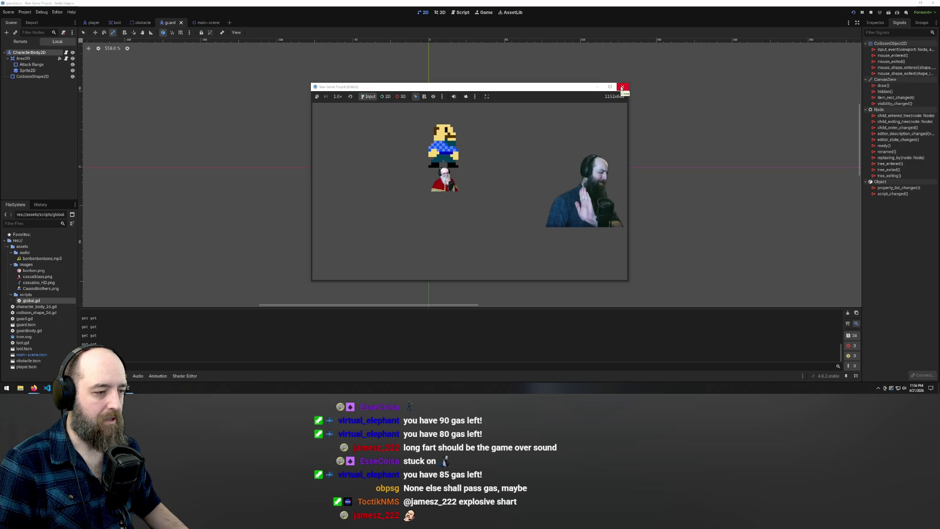
pyautogui.press('Left')
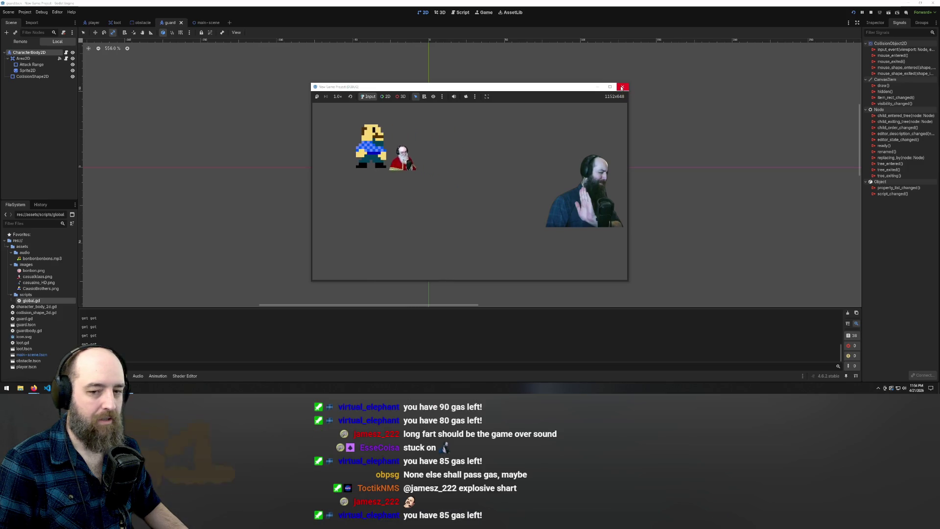
pyautogui.press('Left')
pyautogui.press('Down')
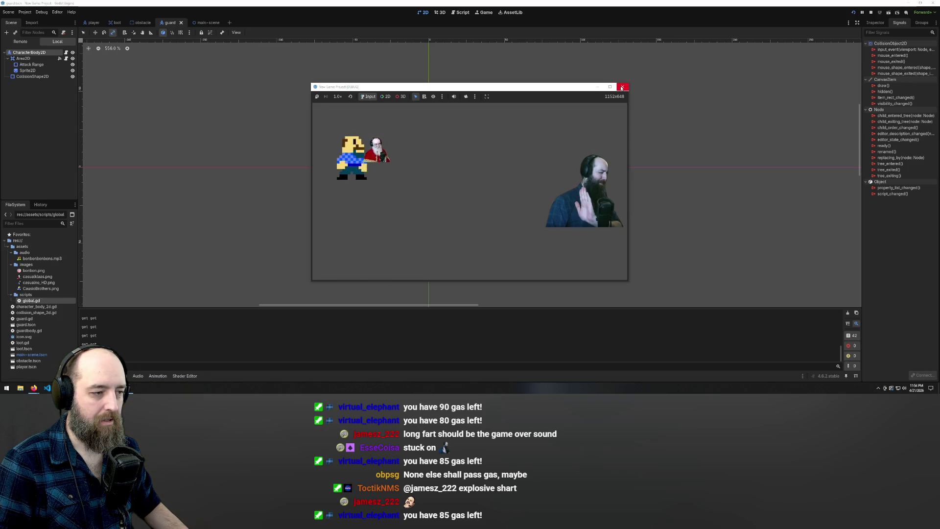
pyautogui.press('Right')
pyautogui.press('Down')
pyautogui.press('Up')
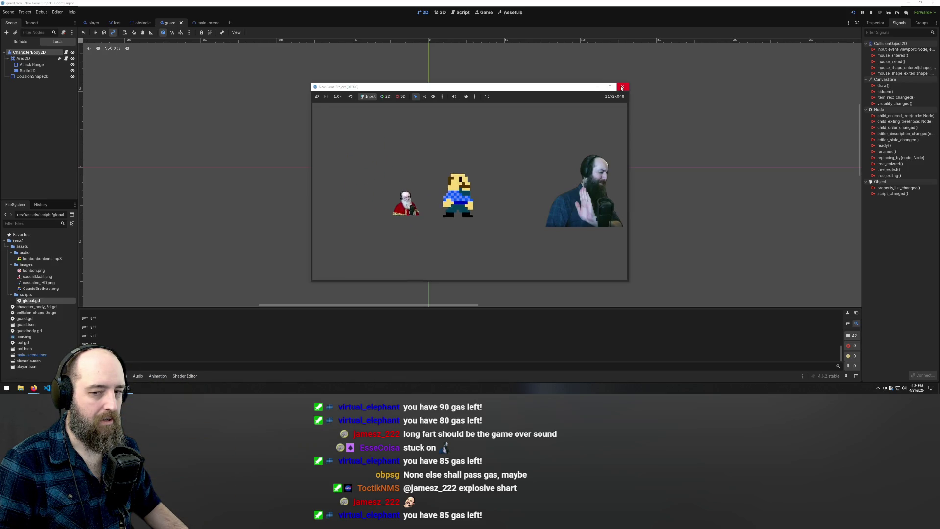
pyautogui.click(622, 87)
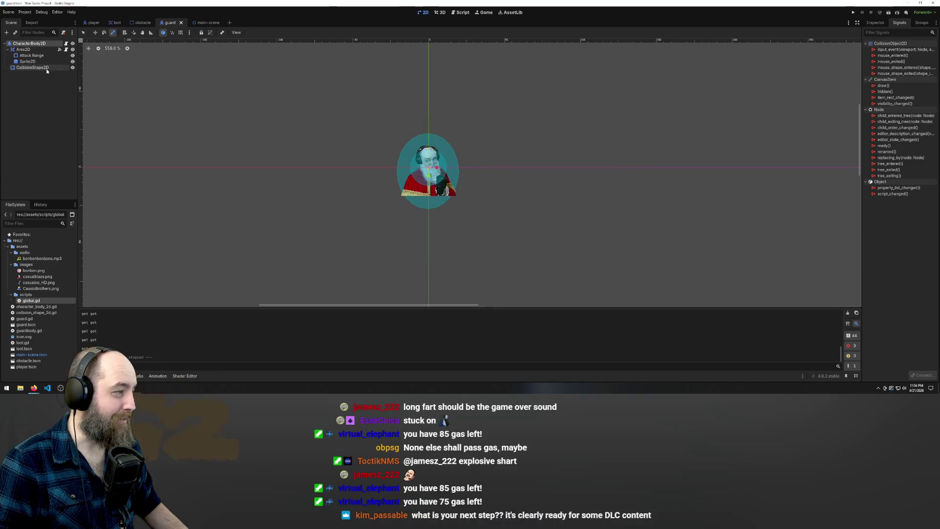
# - Add a new Area2D child node under the guard's CharacterBody2D
pyautogui.rightClick(23, 45)
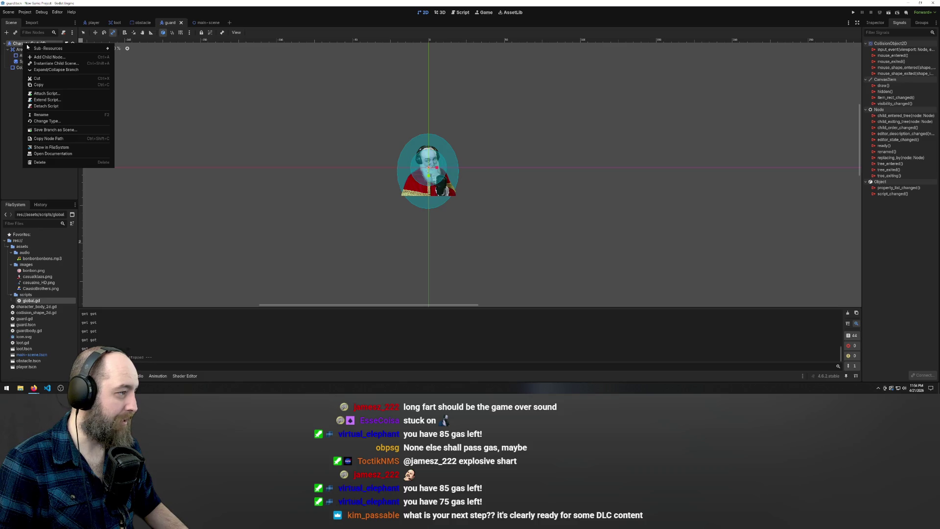
pyautogui.click(49, 56)
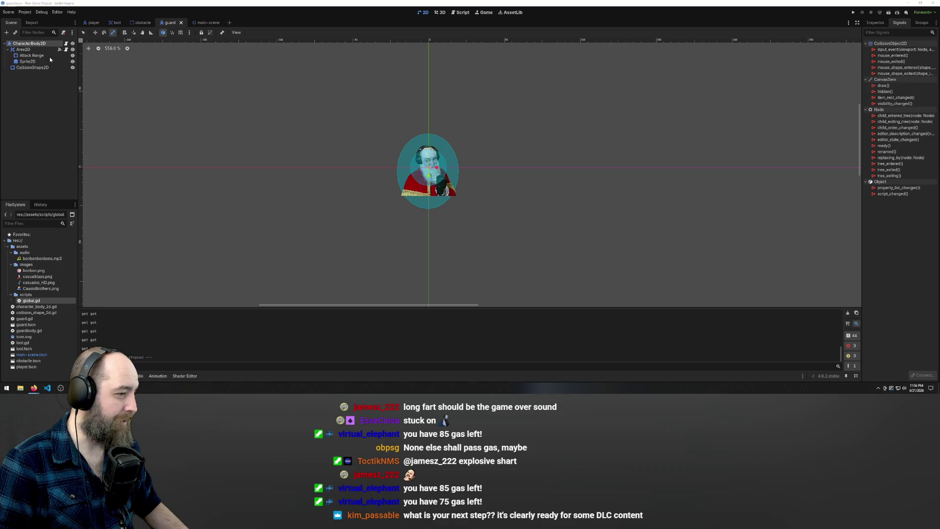
pyautogui.write('area')
pyautogui.doubleClick(423, 160)
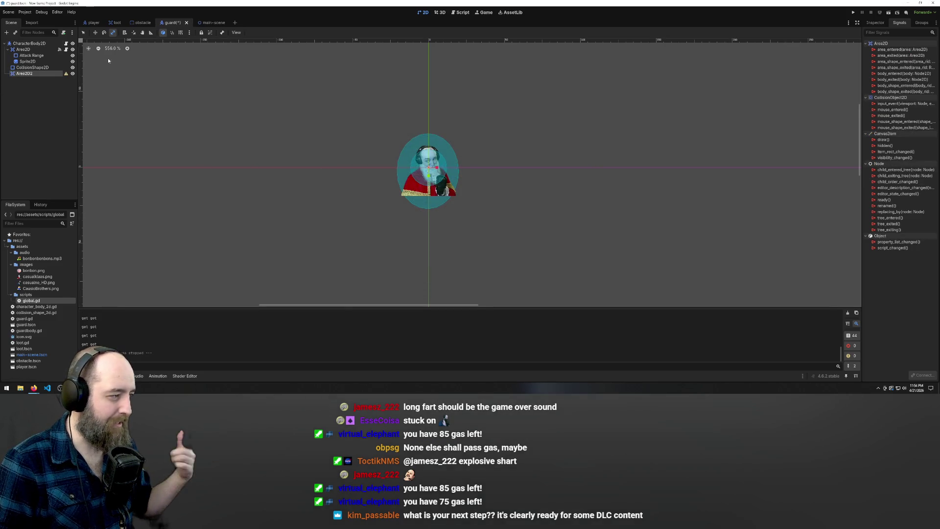
# - Select Area2D2 and show its properties in the Inspector
pyautogui.rightClick(29, 74)
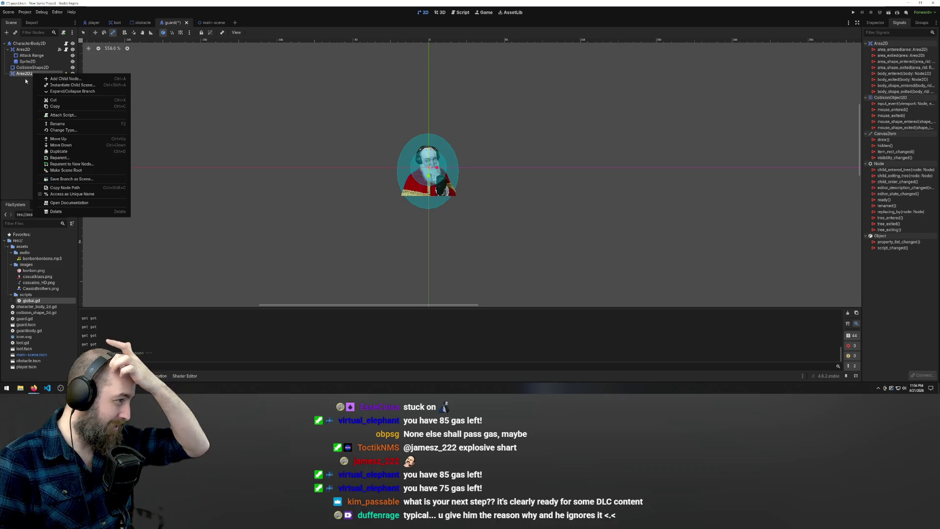
pyautogui.click(33, 76)
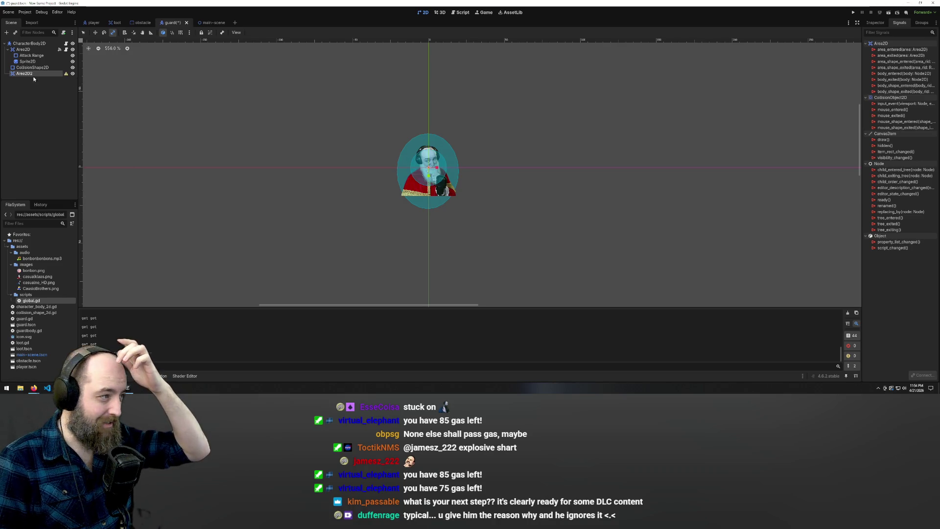
pyautogui.click(875, 22)
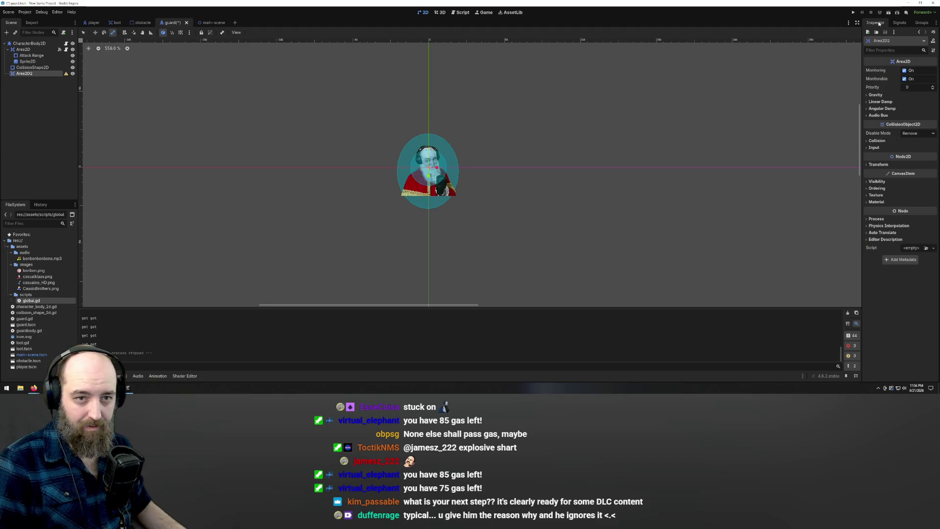
pyautogui.doubleClick(28, 74)
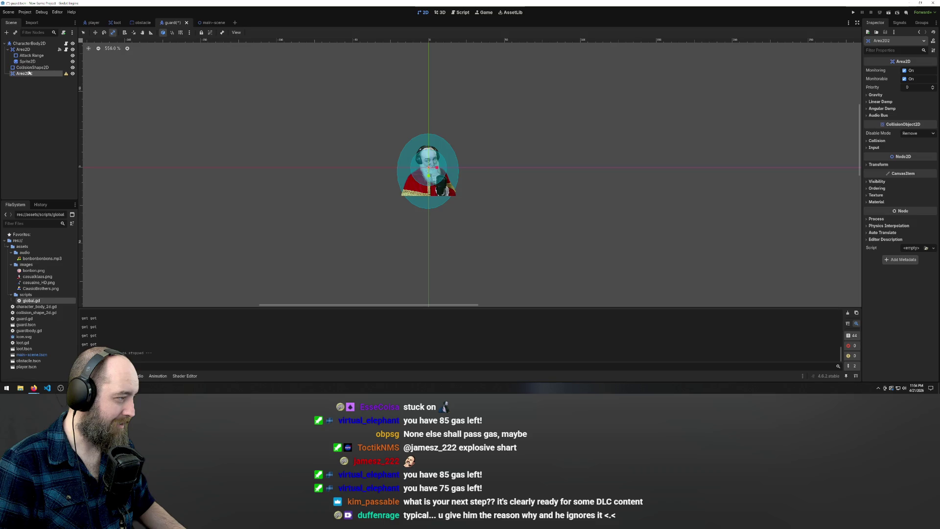
# - Start adding a child under Area2D2, searching 'collisio' in Create New Node
pyautogui.rightClick(25, 76)
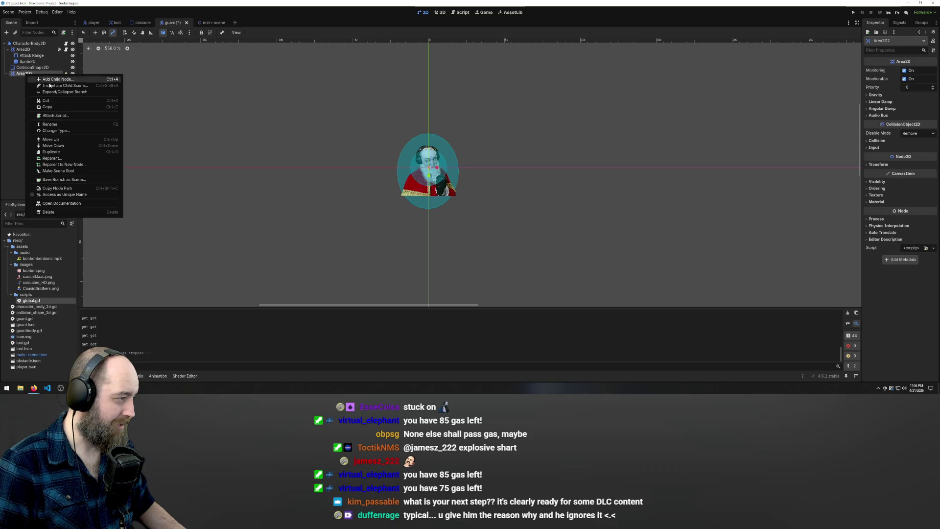
pyautogui.click(50, 81)
pyautogui.rightClick(32, 75)
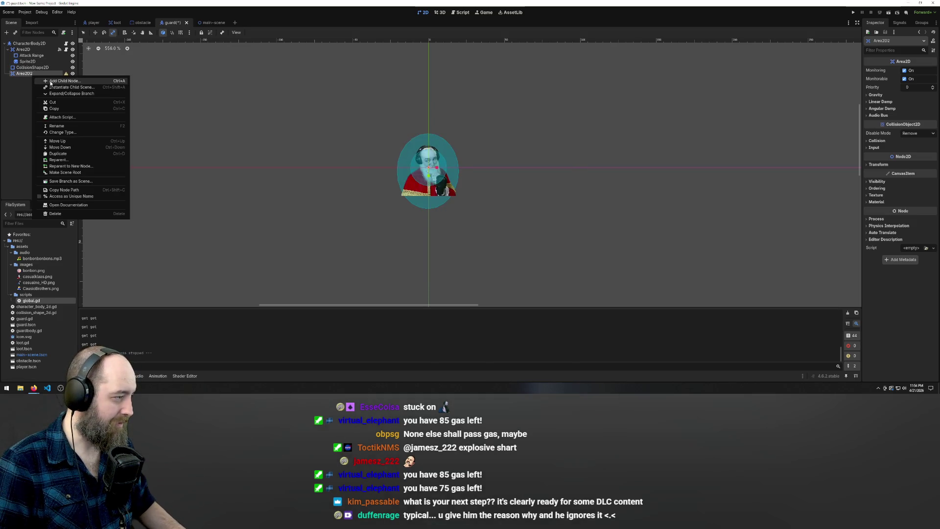
pyautogui.click(51, 83)
pyautogui.write('collisio')
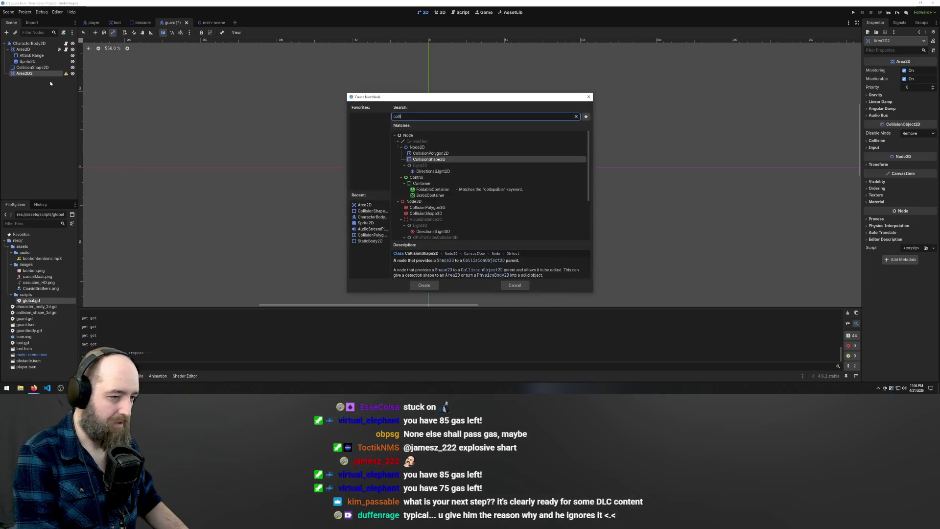
# - Add a CollisionShape2D child under Area2D2, renaming them 'vision' and 'vision collider'
pyautogui.click(430, 159)
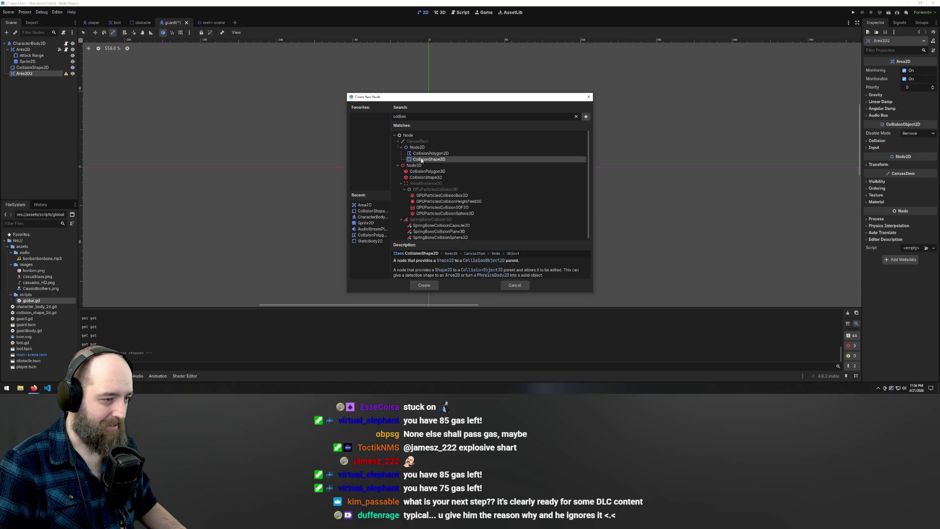
pyautogui.doubleClick(421, 160)
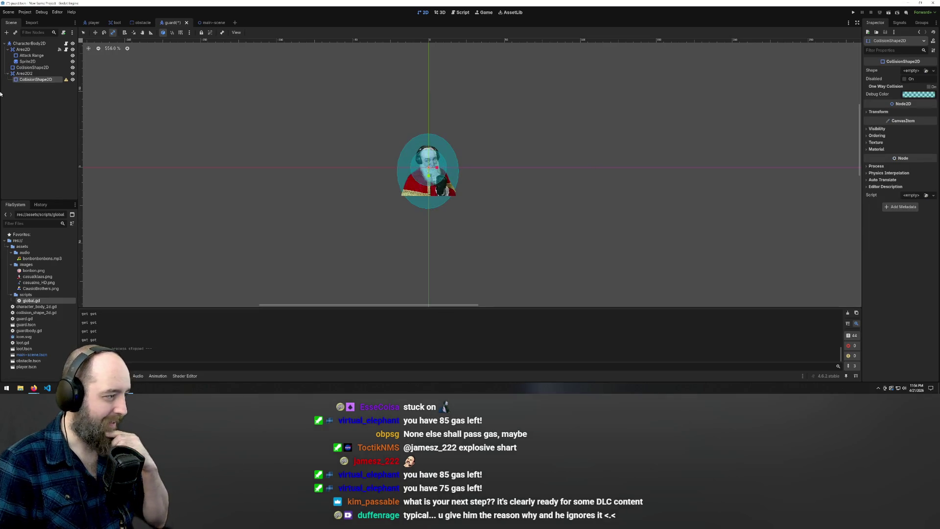
pyautogui.doubleClick(24, 73)
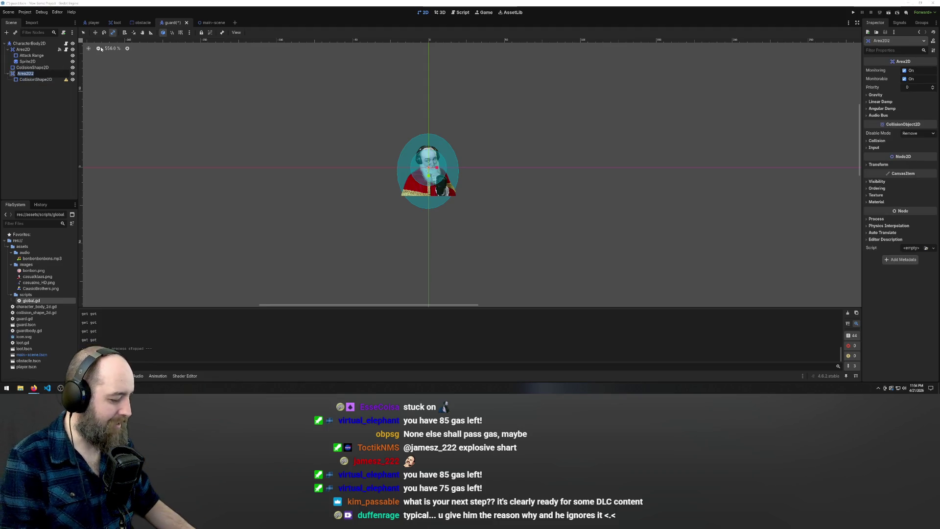
pyautogui.write('vision')
pyautogui.press('Return')
pyautogui.doubleClick(46, 80)
pyautogui.write('vision')
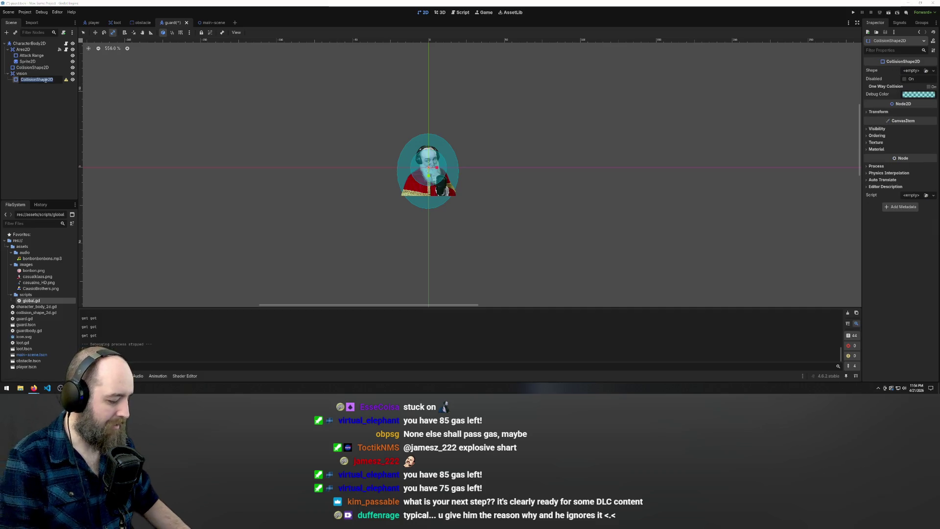
pyautogui.write(' collider')
pyautogui.press('Return')
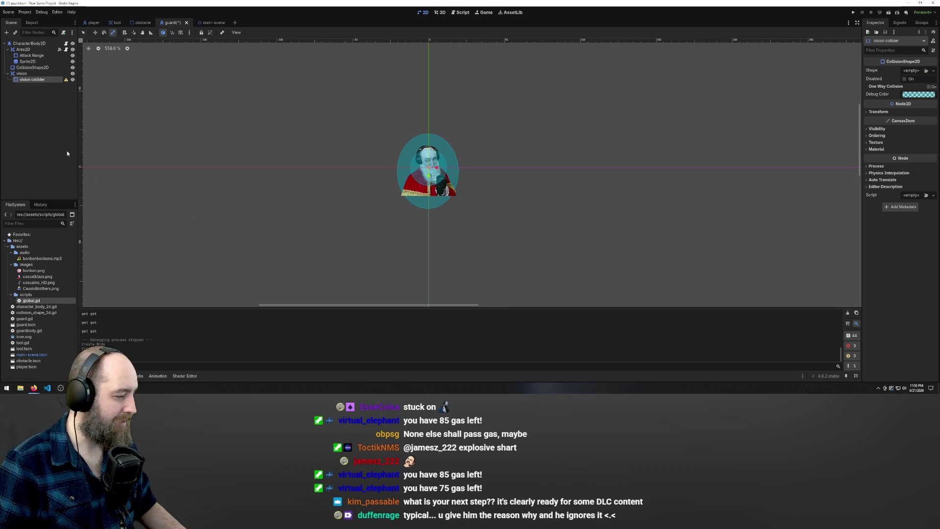
pyautogui.click(46, 127)
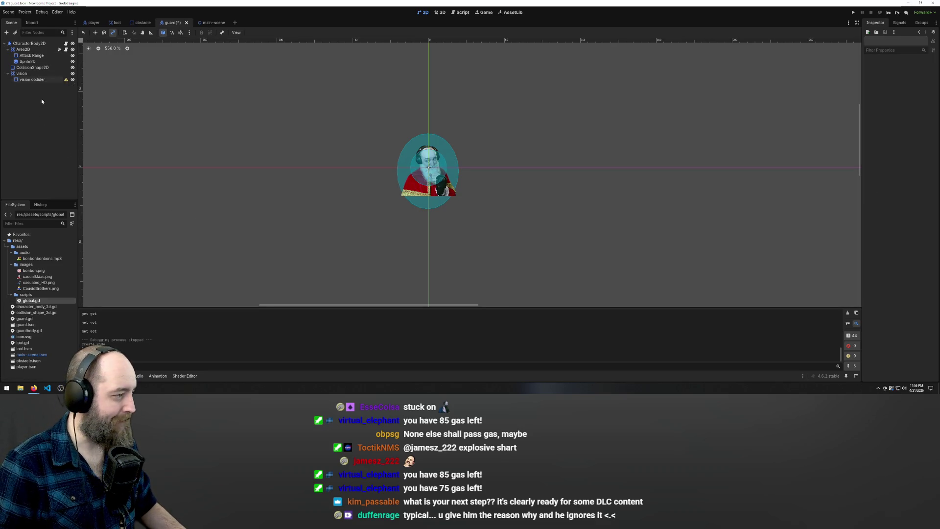
# - Give vision collider a new CircleShape2D and enlarge its radius well beyond the guard
pyautogui.click(66, 80)
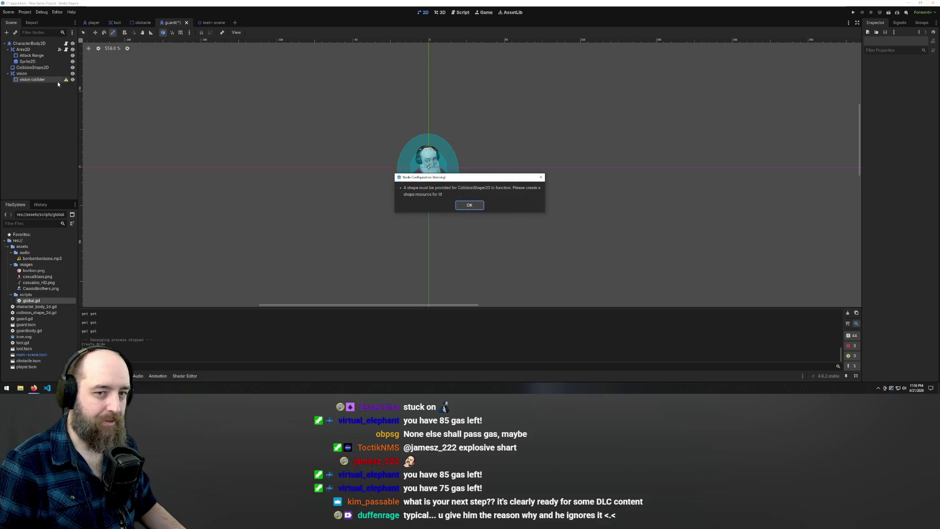
pyautogui.click(468, 204)
pyautogui.click(31, 79)
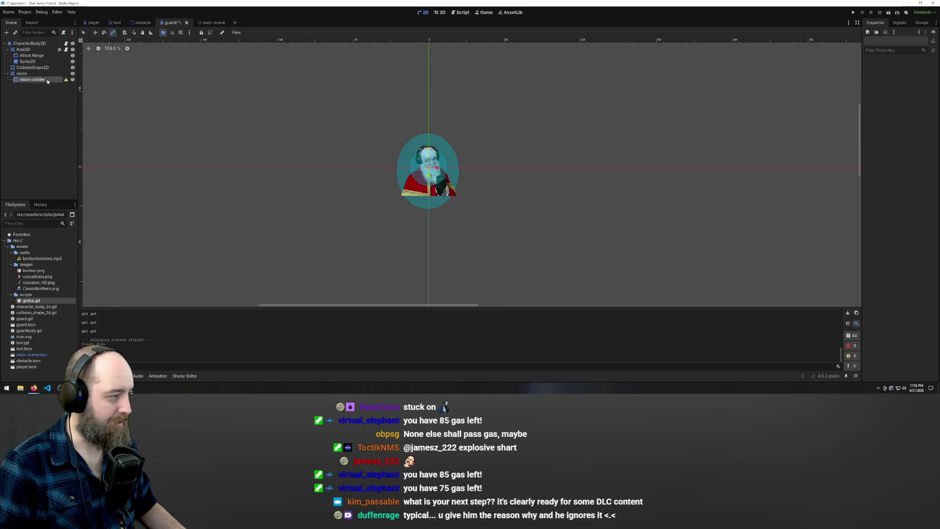
pyautogui.click(913, 71)
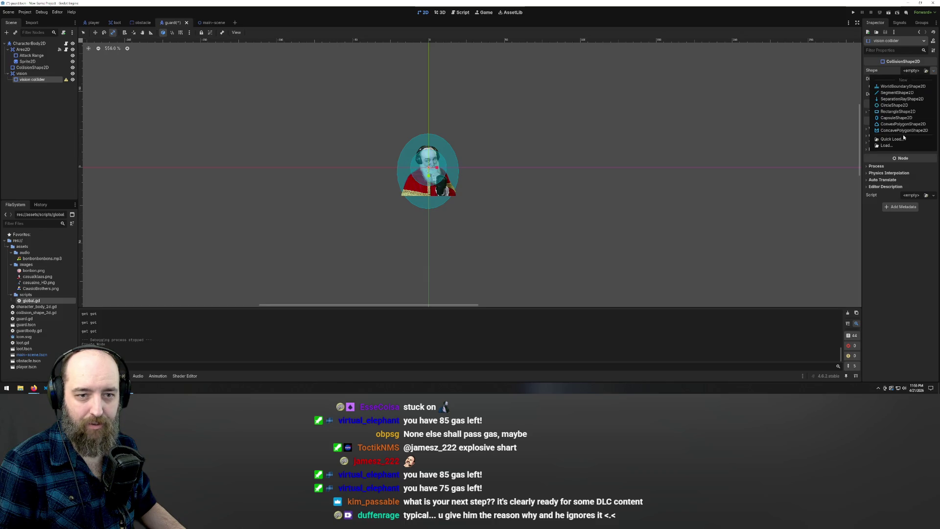
pyautogui.click(900, 105)
pyautogui.moveTo(488, 168); pyautogui.dragTo(638, 170)
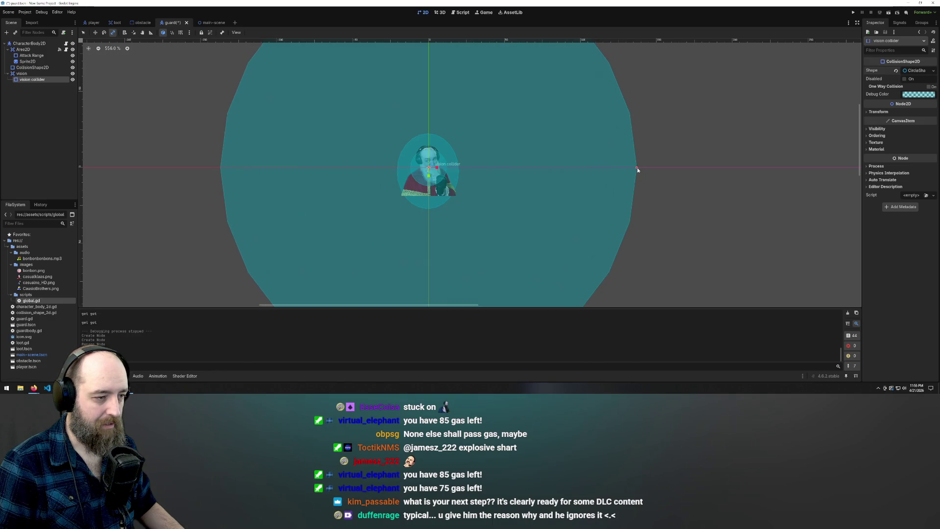
pyautogui.scroll(-9, 499, 159)
pyautogui.scroll(3, 610, 185)
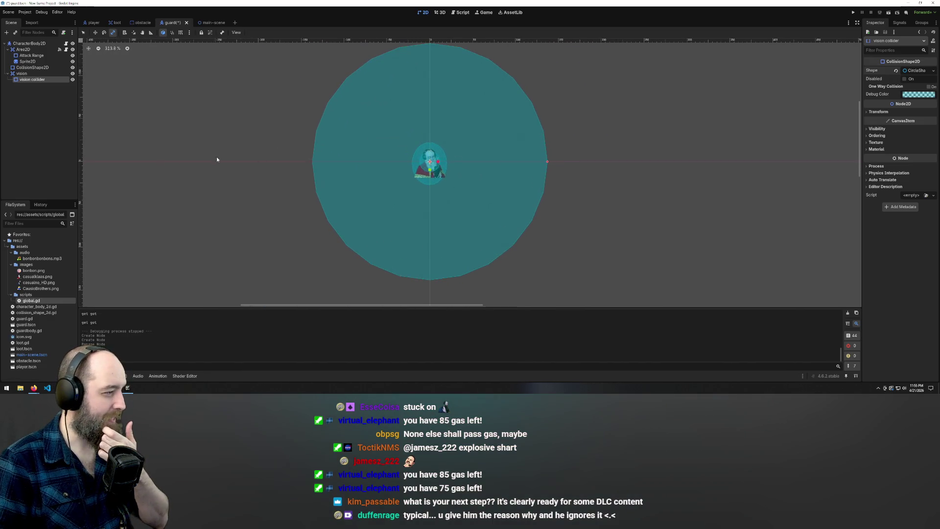
pyautogui.scroll(2, 211, 130)
# - Save the guard scene and open guard.gd in the script editor
pyautogui.hotkey('ctrl', 's')
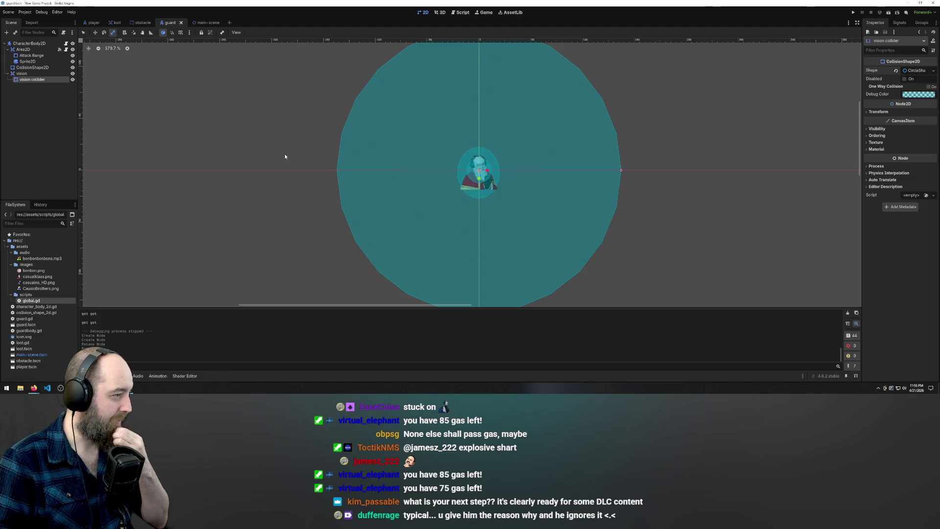
pyautogui.click(460, 12)
pyautogui.click(106, 69)
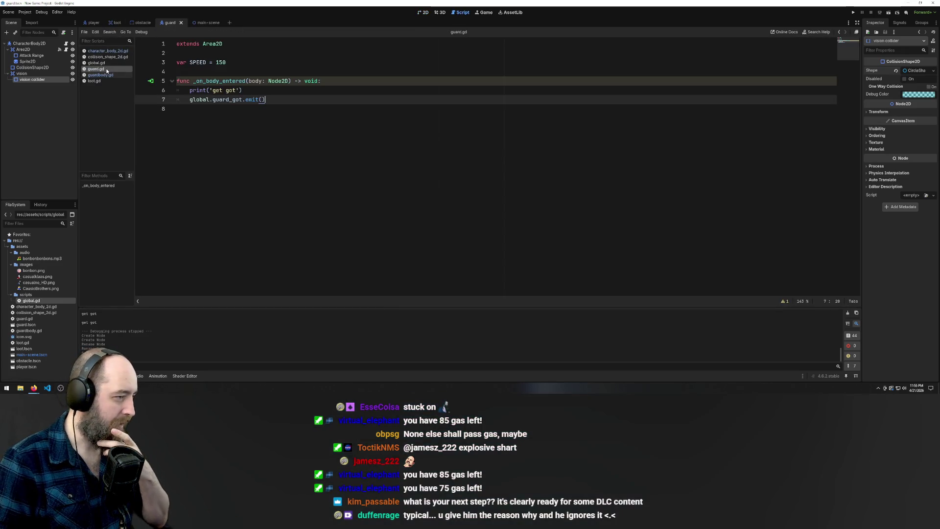
pyautogui.click(100, 75)
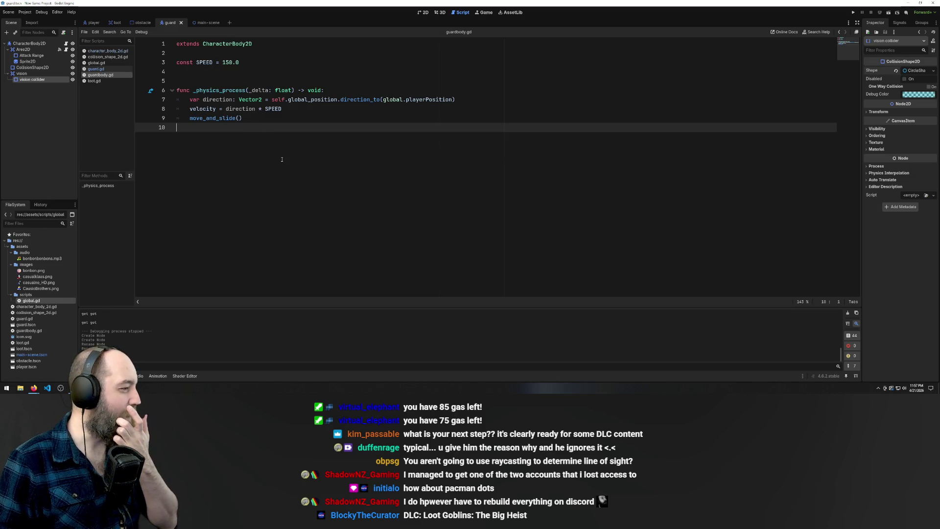
pyautogui.click(101, 69)
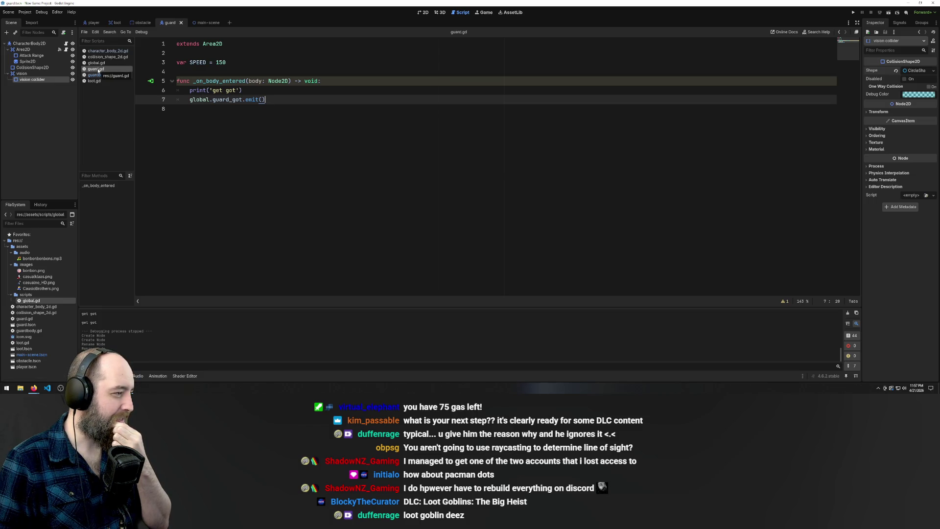
pyautogui.click(96, 75)
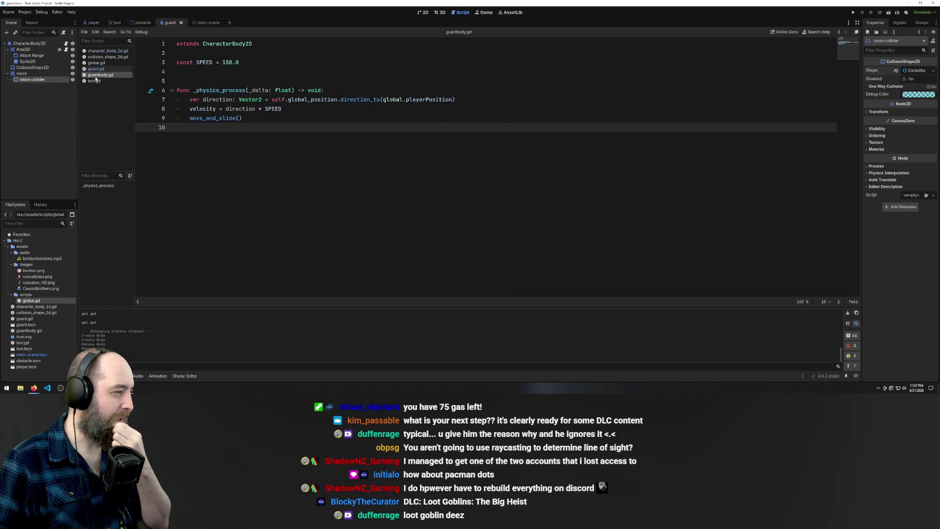
pyautogui.click(95, 69)
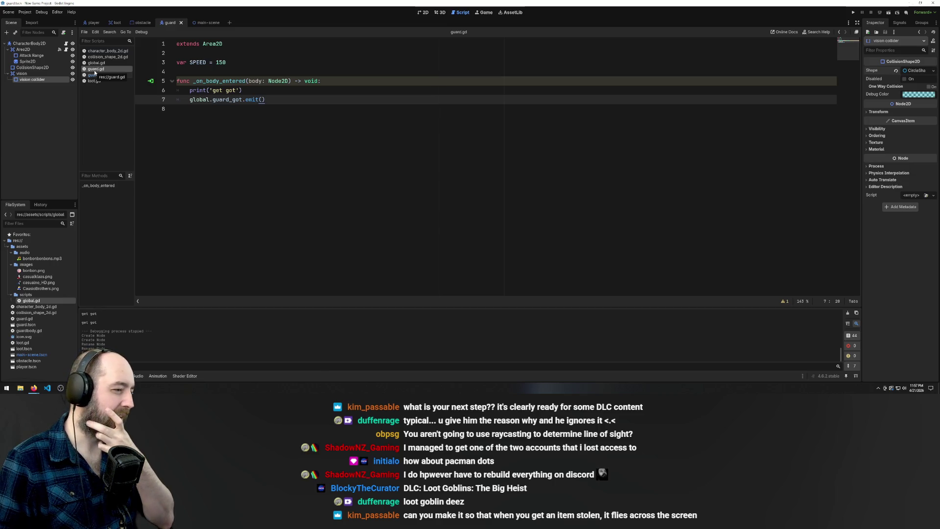
pyautogui.moveTo(264, 99); pyautogui.dragTo(138, 84)
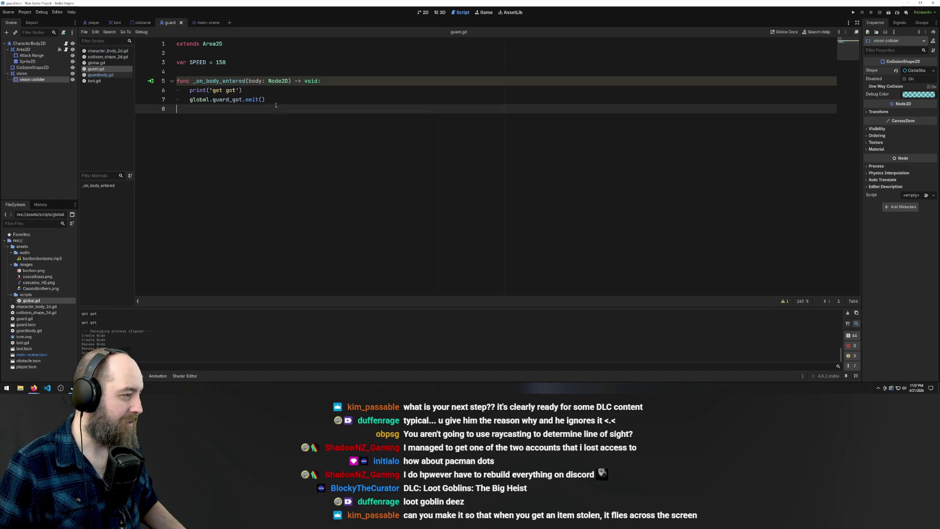
pyautogui.click(259, 81)
pyautogui.click(266, 118)
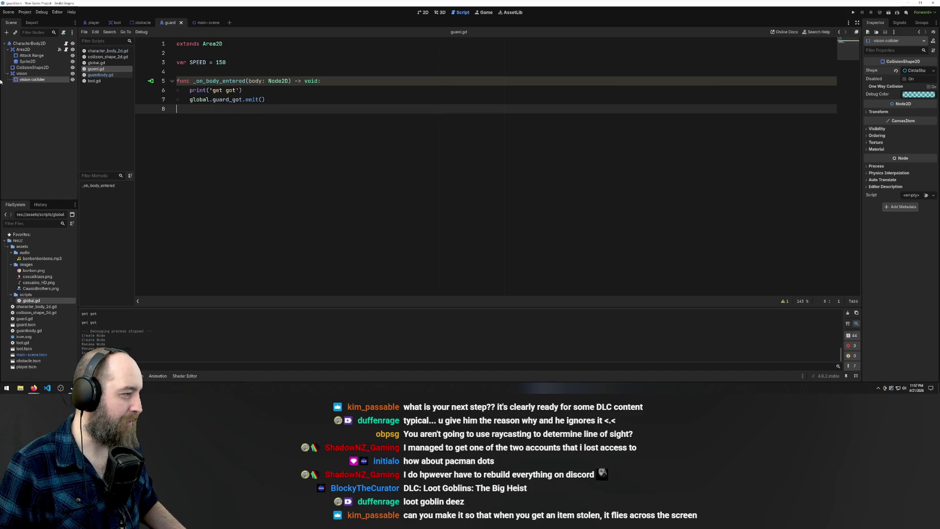
pyautogui.doubleClick(49, 80)
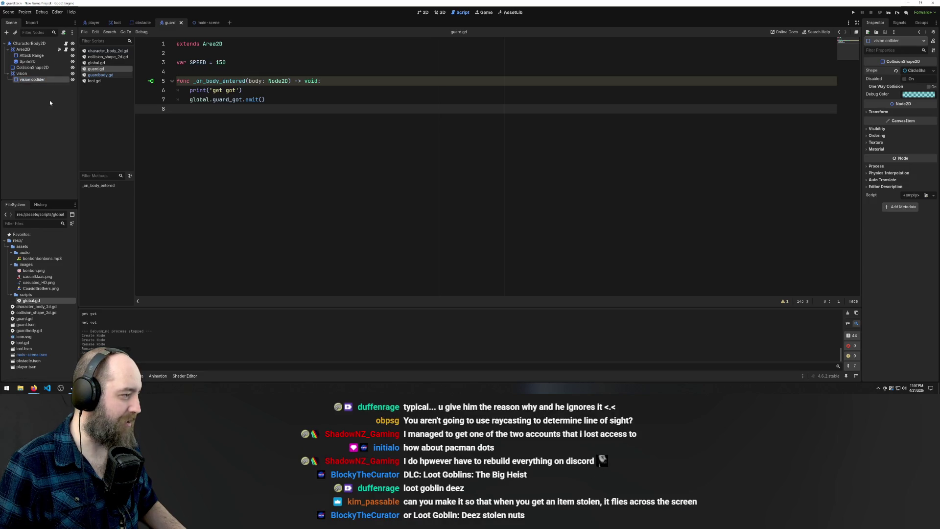
pyautogui.press('Return')
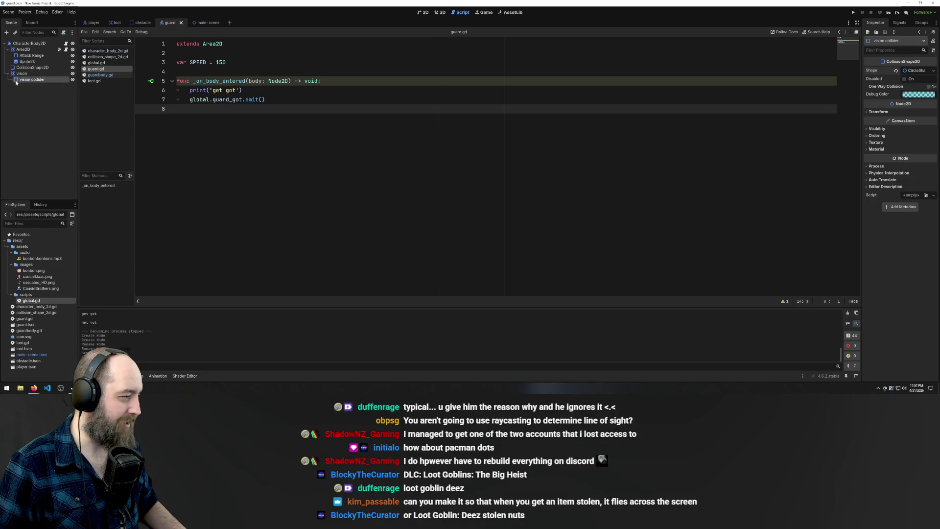
pyautogui.click(64, 33)
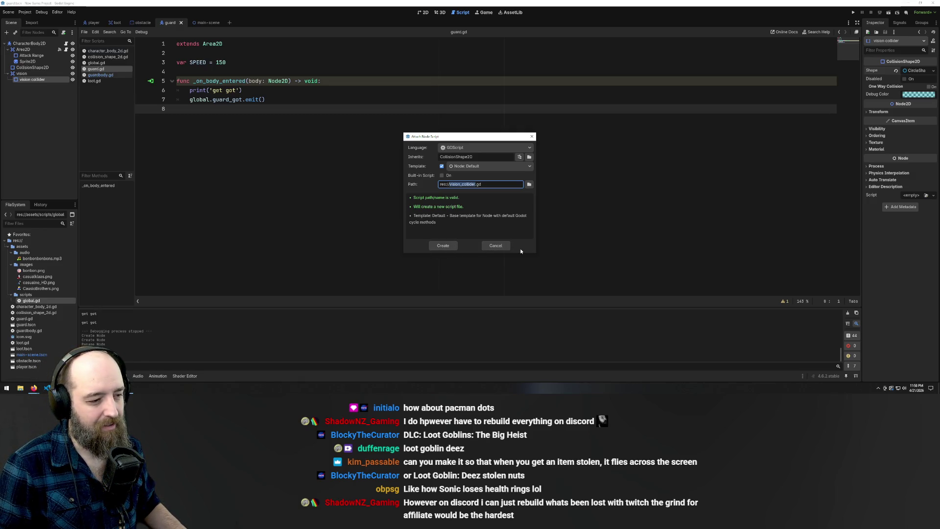
# - Create the vision_collider.gd script extending CollisionShape2D and place the caret on line 12
pyautogui.click(443, 246)
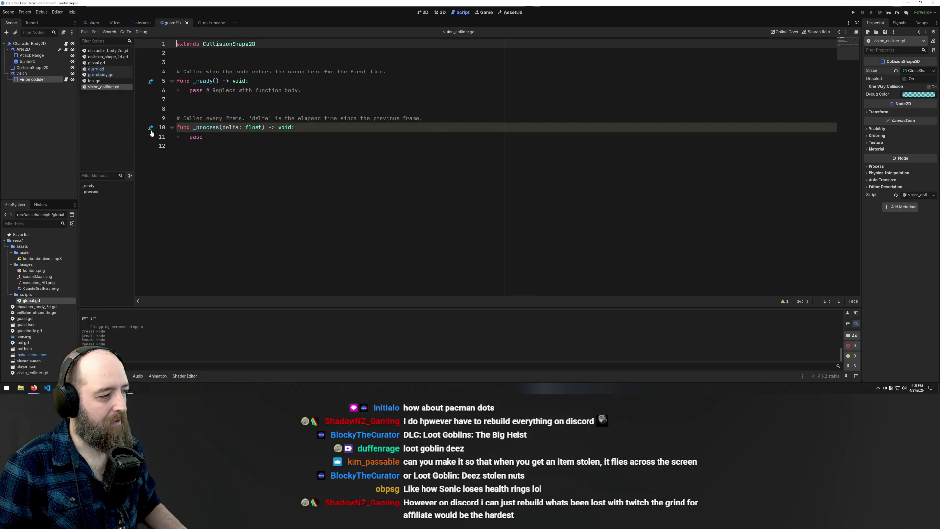
pyautogui.click(335, 275)
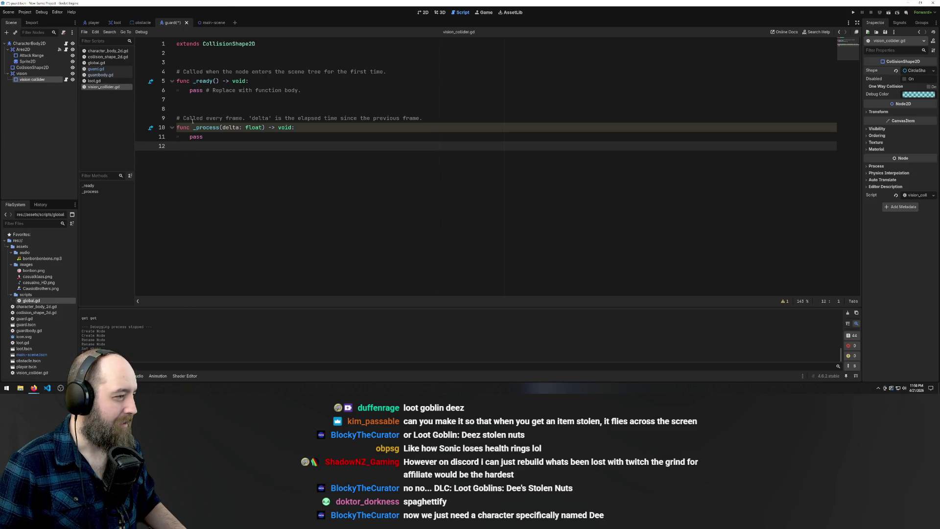
pyautogui.write('pos_a.direction_to(pos_b)')
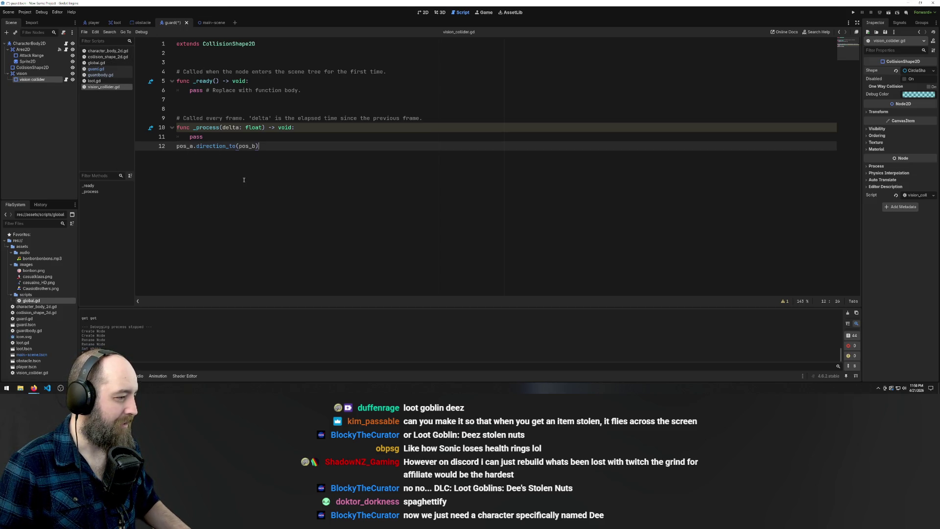
pyautogui.hotkey('ctrl', 'z')
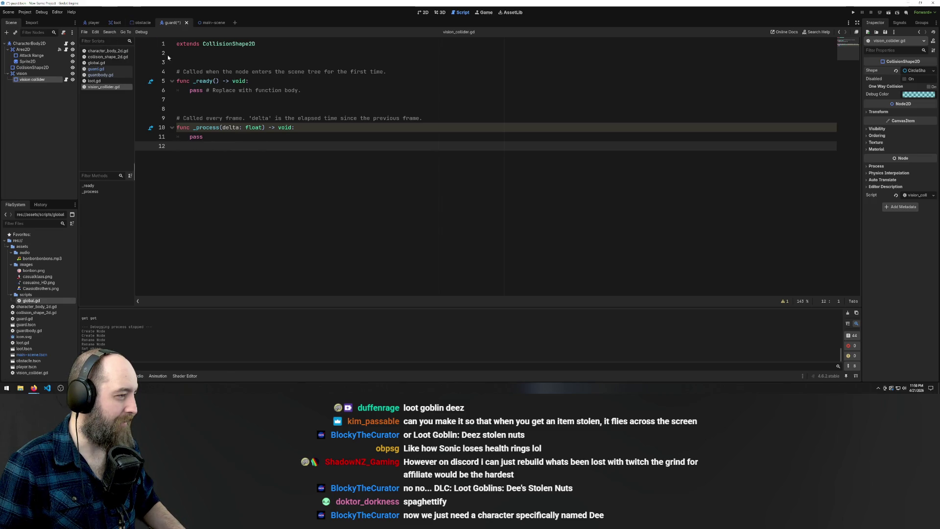
pyautogui.click(202, 54)
pyautogui.click(215, 156)
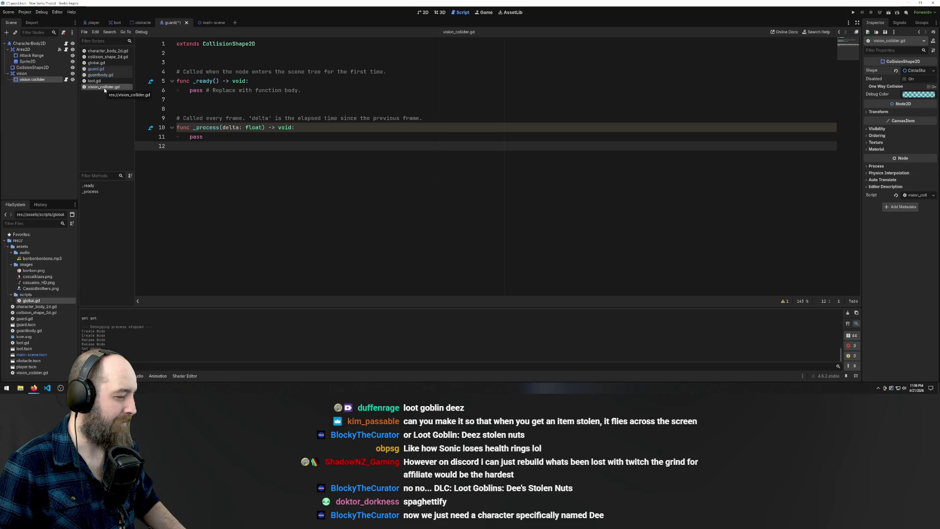
pyautogui.click(101, 75)
pyautogui.click(96, 63)
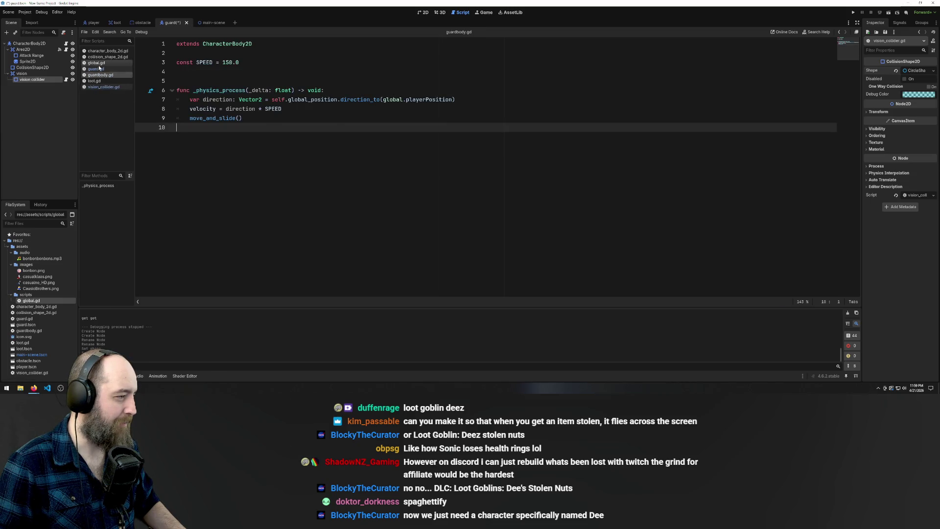
pyautogui.click(96, 69)
pyautogui.click(310, 102)
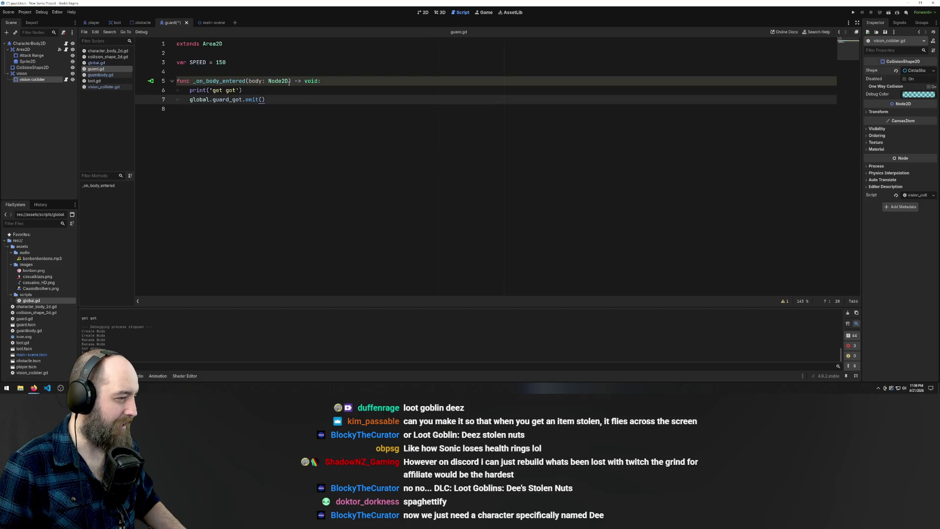
pyautogui.click(308, 105)
pyautogui.click(101, 87)
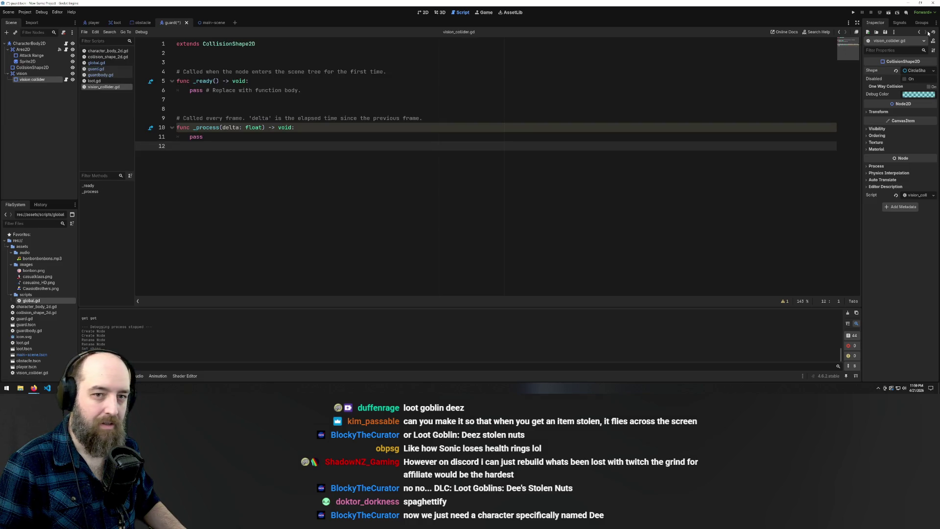
pyautogui.click(893, 24)
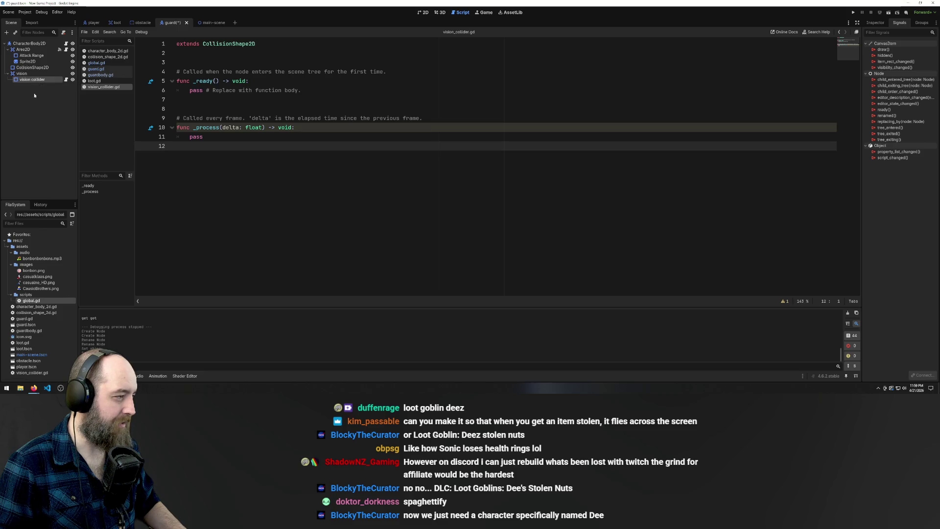
# - List the vision node's signals and start connecting its body_entered signal
pyautogui.click(23, 74)
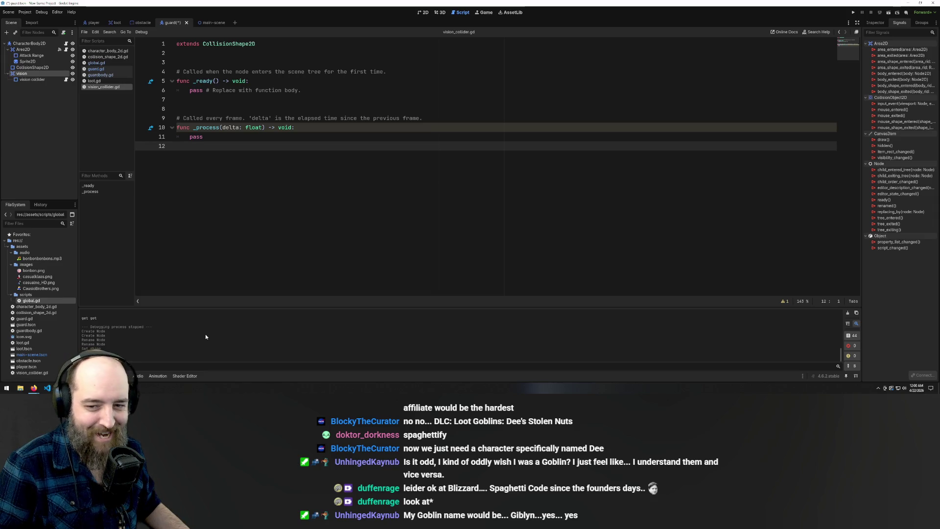
pyautogui.write('pos_a.direction_to(pos_b)')
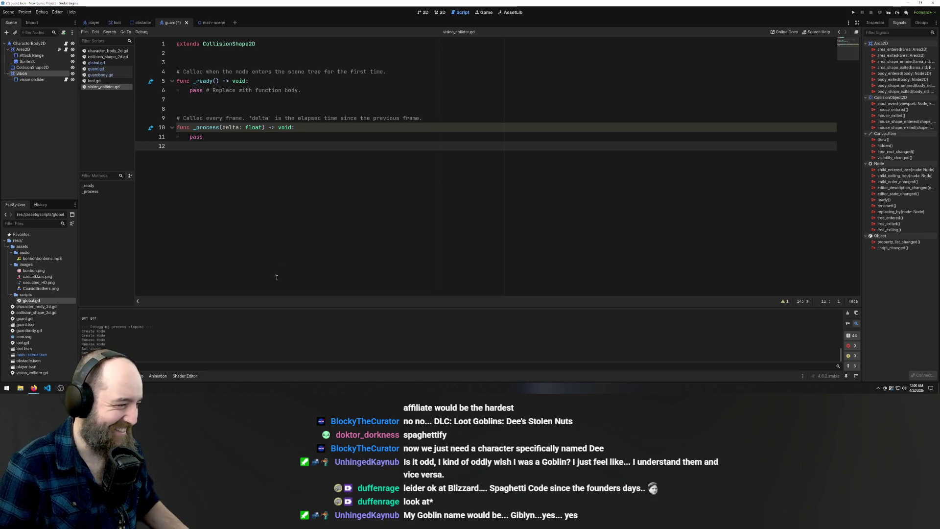
pyautogui.hotkey('ctrl', 'z')
pyautogui.hotkey('ctrl', 'z')
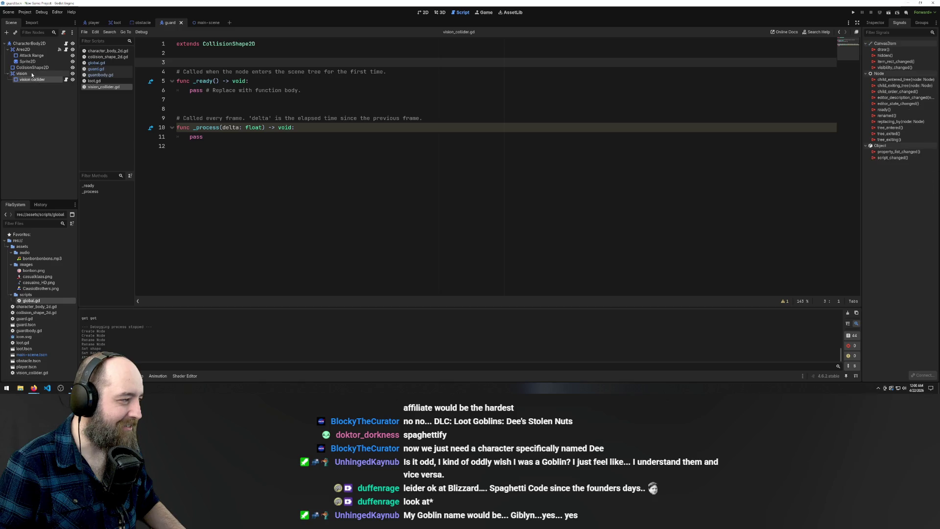
pyautogui.click(908, 74)
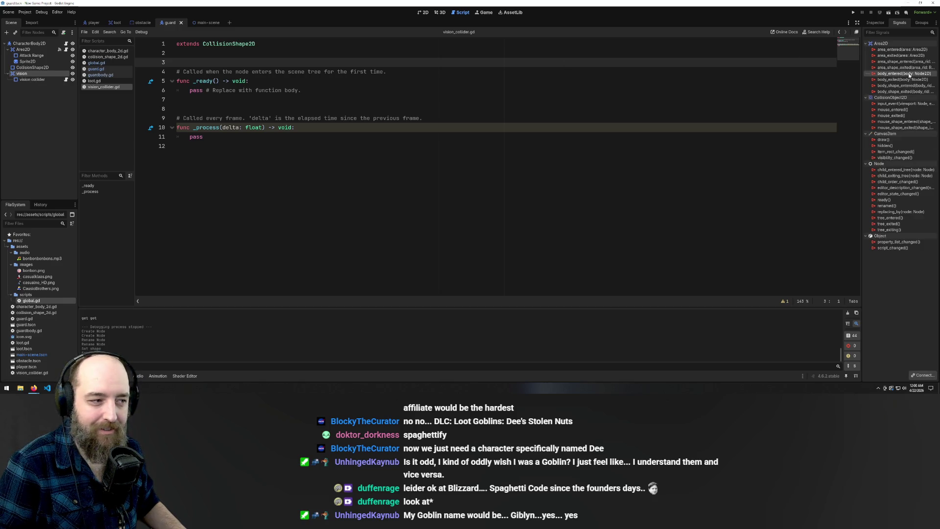
pyautogui.doubleClick(894, 74)
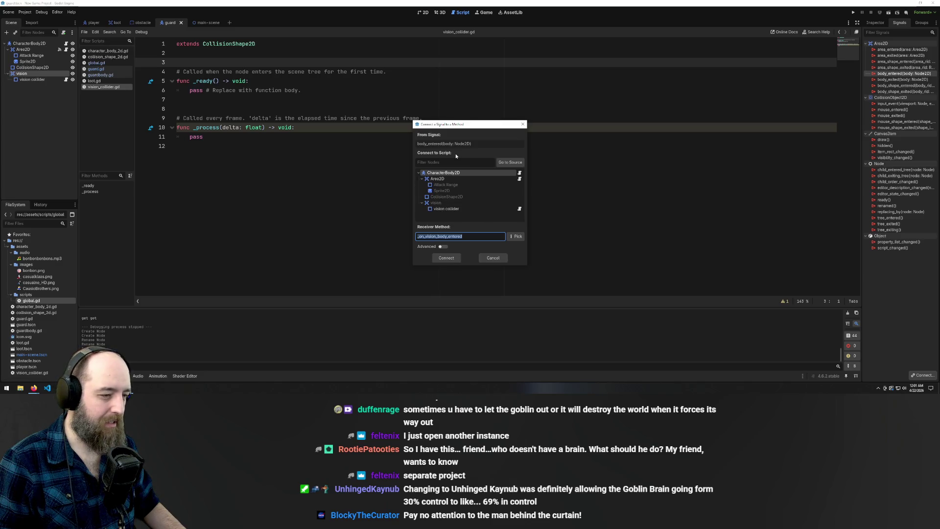
# - Connect body_entered to the CharacterBody2D script, creating the _on_vision_body_entered stub
pyautogui.click(446, 258)
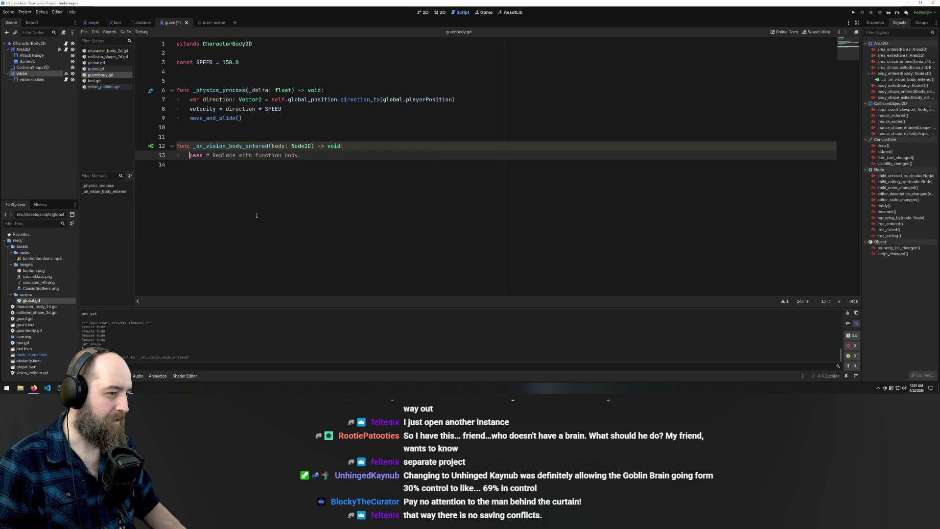
pyautogui.click(152, 146)
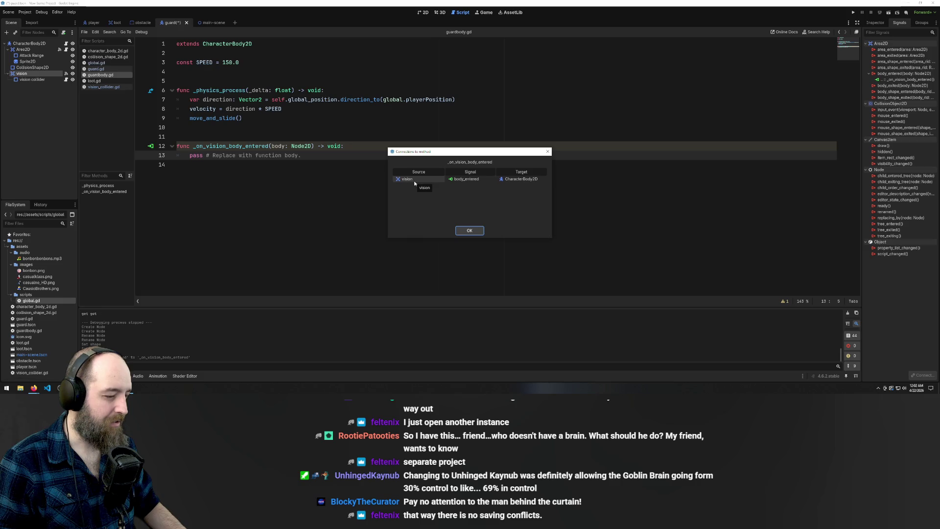
# - Replace the handler's pass with print('I see you!'), save guardbody.gd, and run the game
pyautogui.click(470, 230)
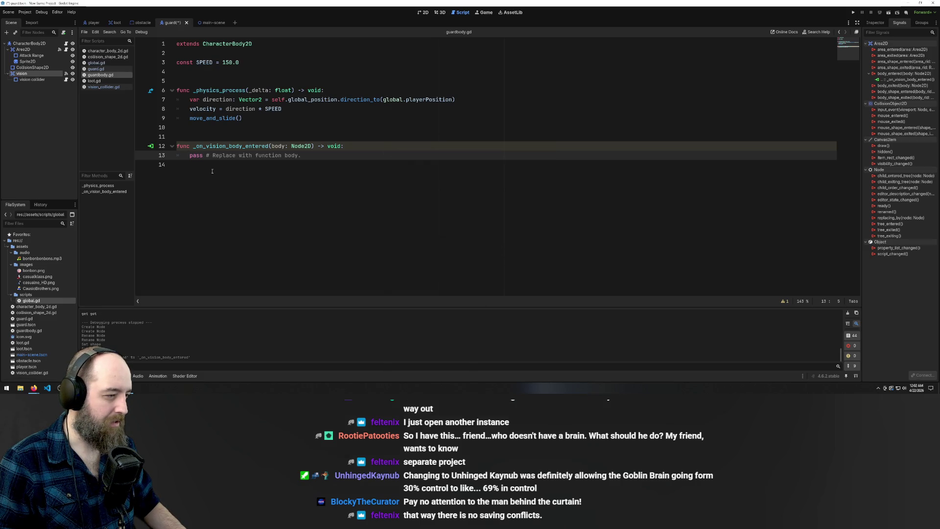
pyautogui.moveTo(301, 155); pyautogui.dragTo(192, 156)
pyautogui.press('BackSpace')
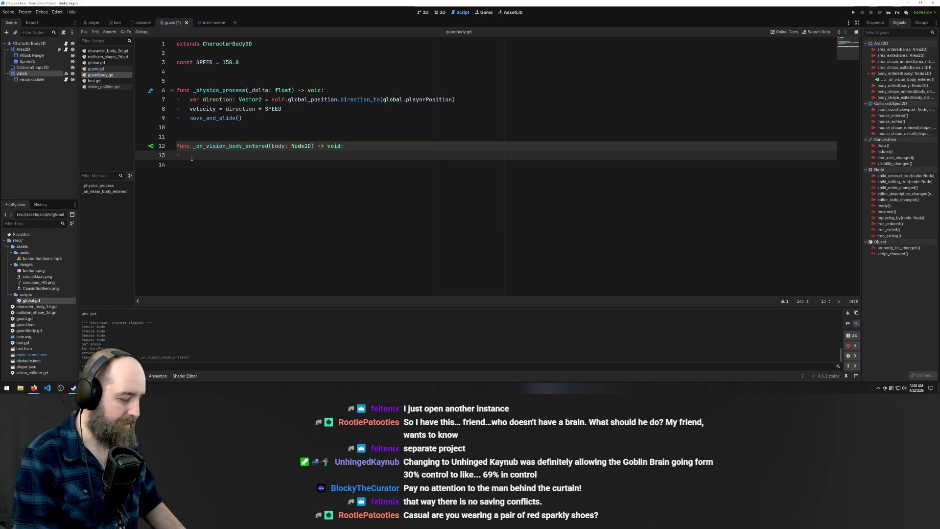
pyautogui.write('rint')
pyautogui.press('Return')
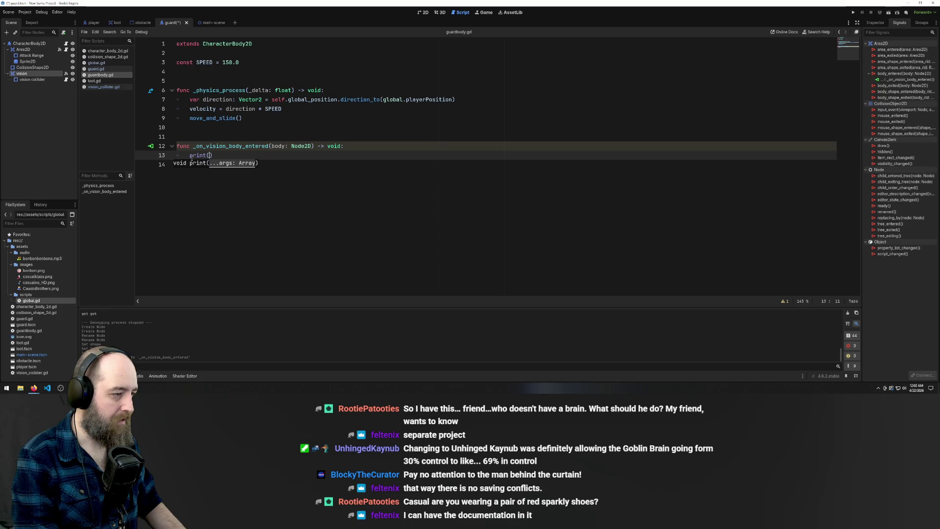
pyautogui.write("'I s")
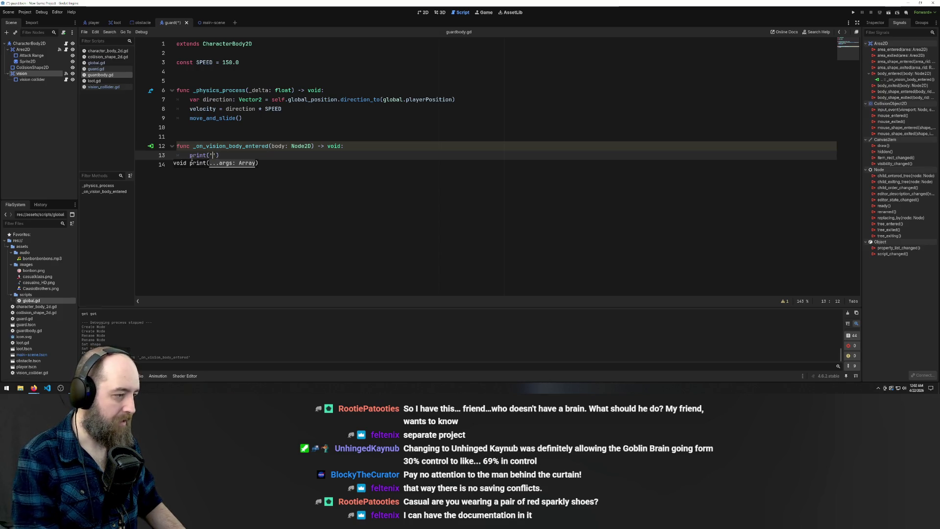
pyautogui.write('ee you!')
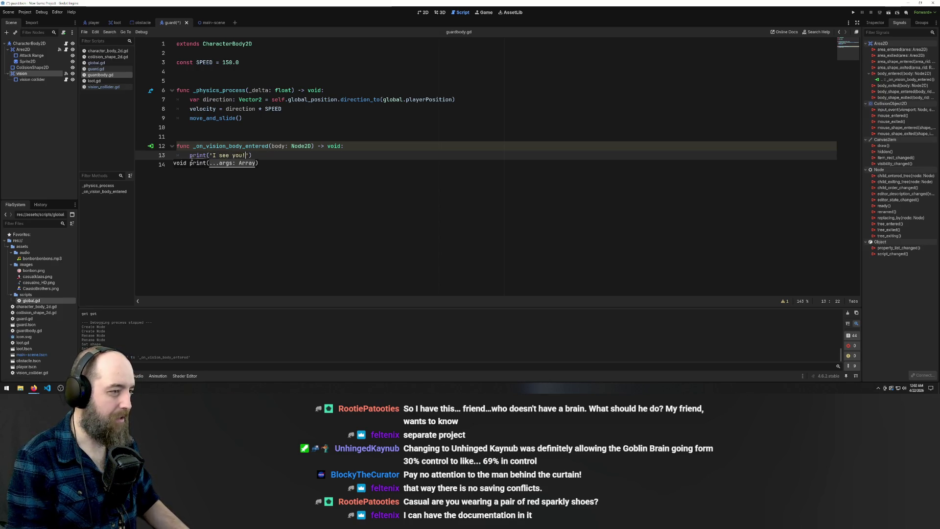
pyautogui.hotkey('ctrl', 's')
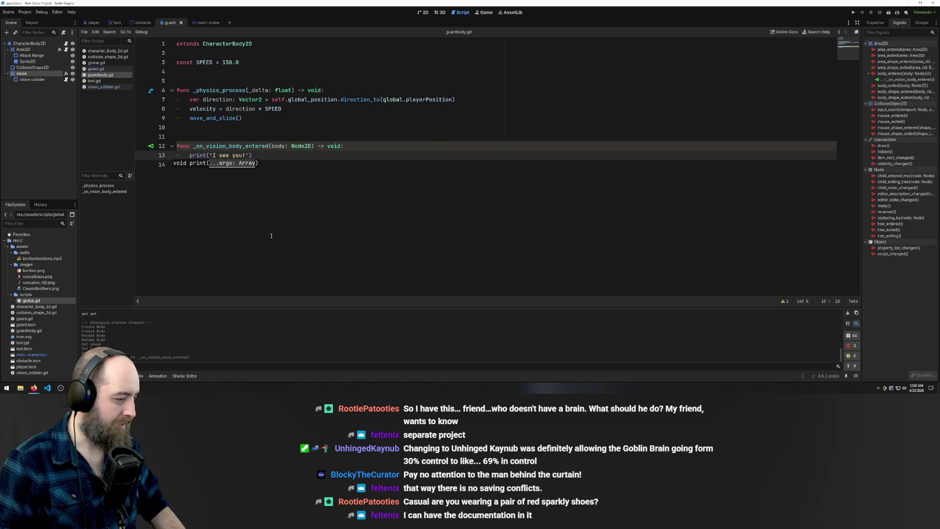
pyautogui.click(316, 213)
pyautogui.press('F5')
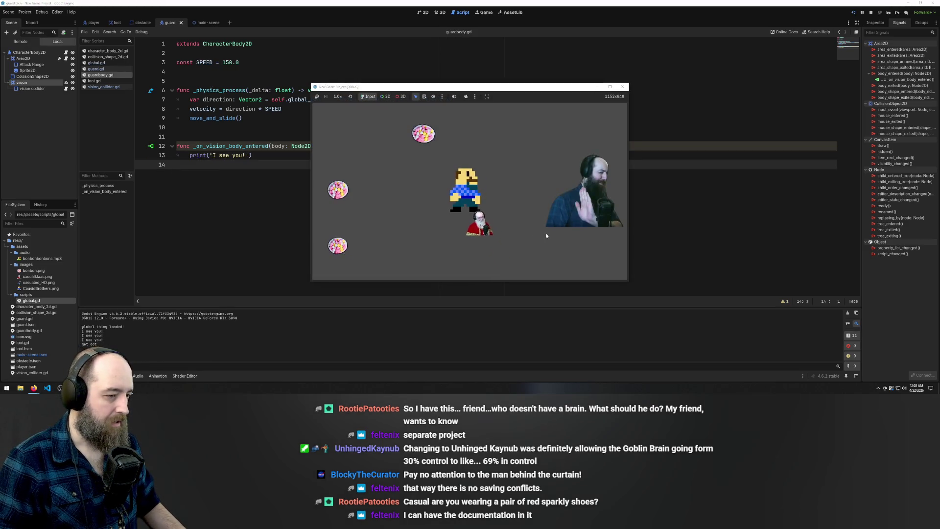
# - Steer the player around with the arrow keys into the guard's vision, then return to the editor
pyautogui.press('Up')
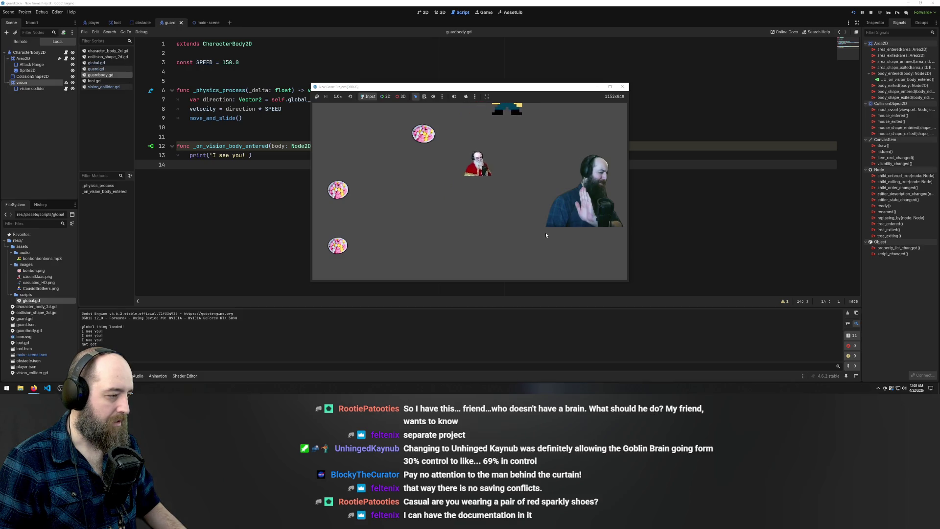
pyautogui.press('Right')
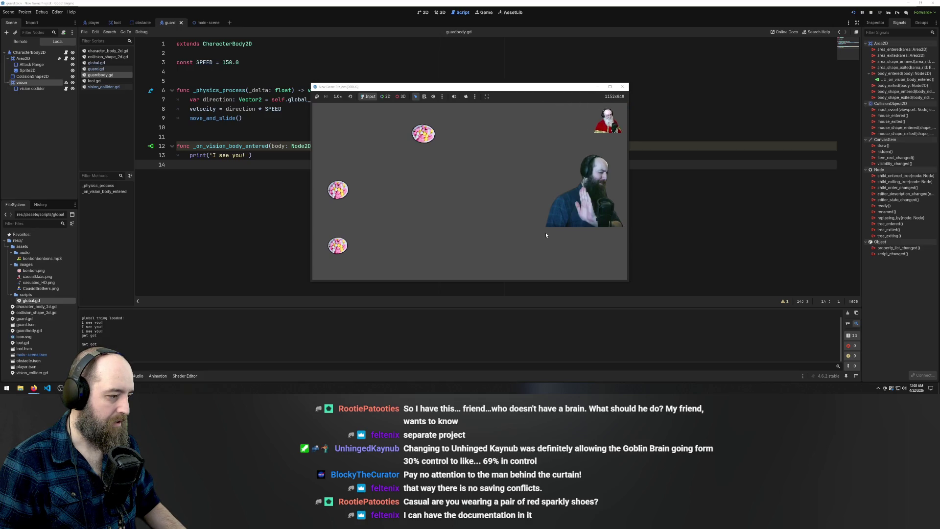
pyautogui.press('Down')
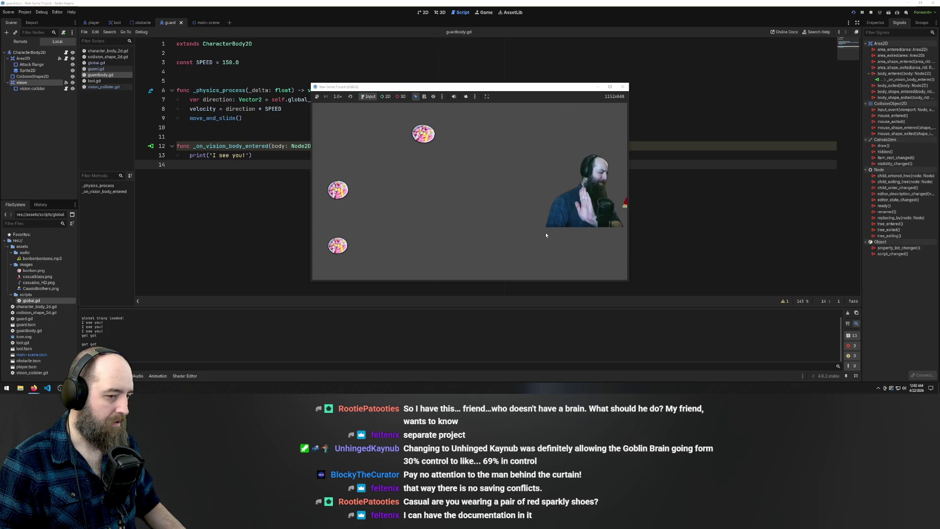
pyautogui.press('Left')
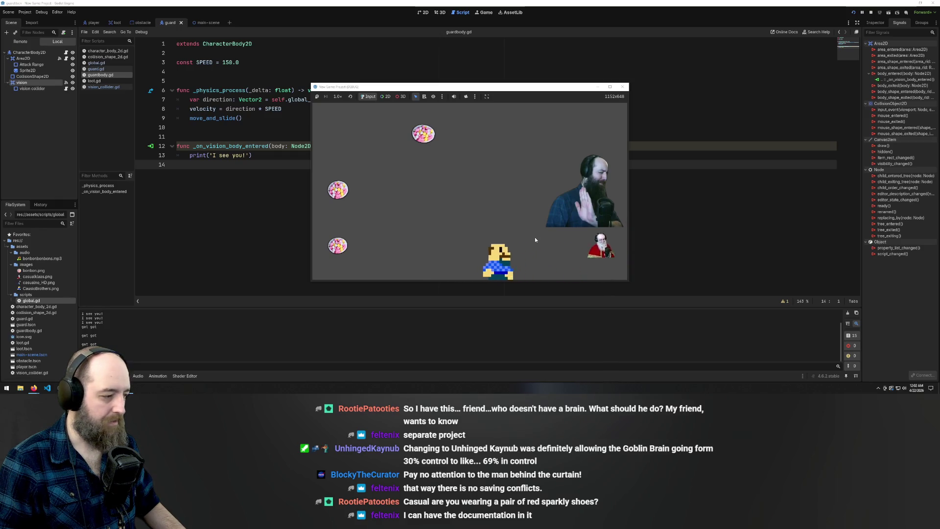
pyautogui.press('Up')
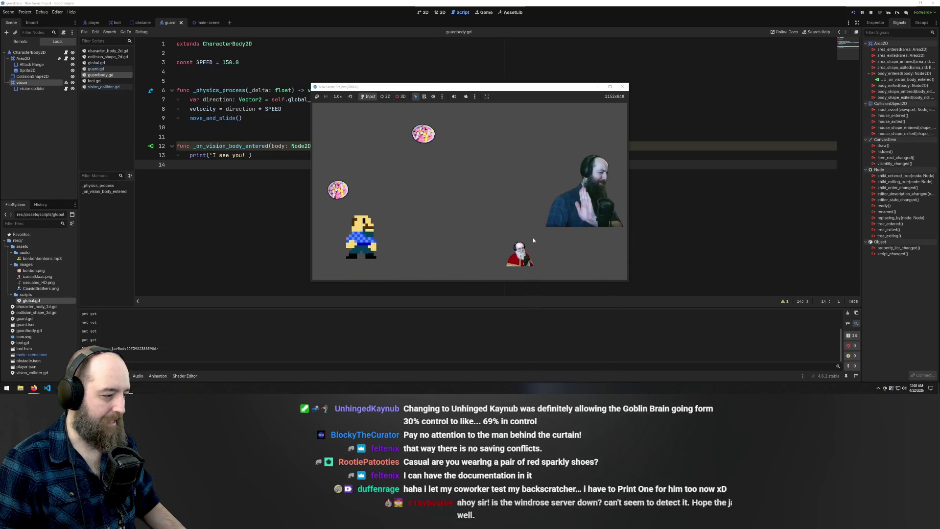
pyautogui.press('Right')
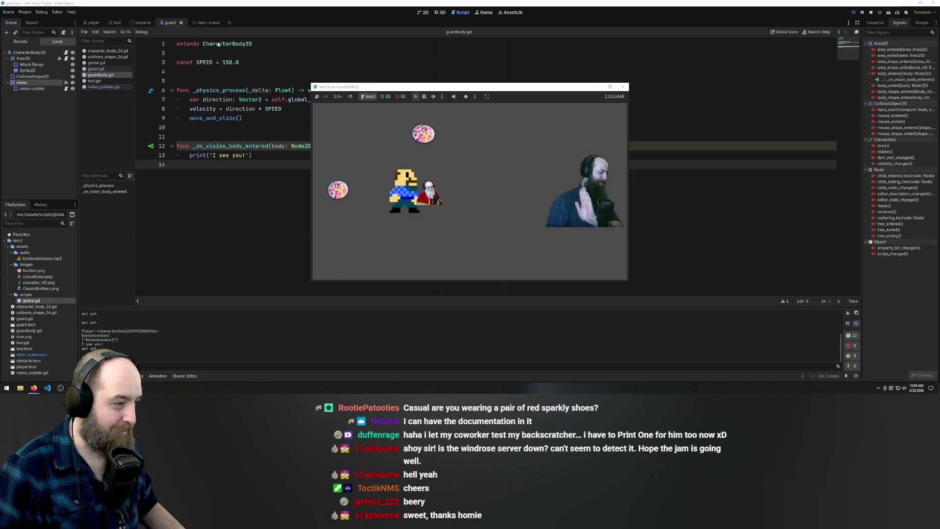
pyautogui.click(251, 112)
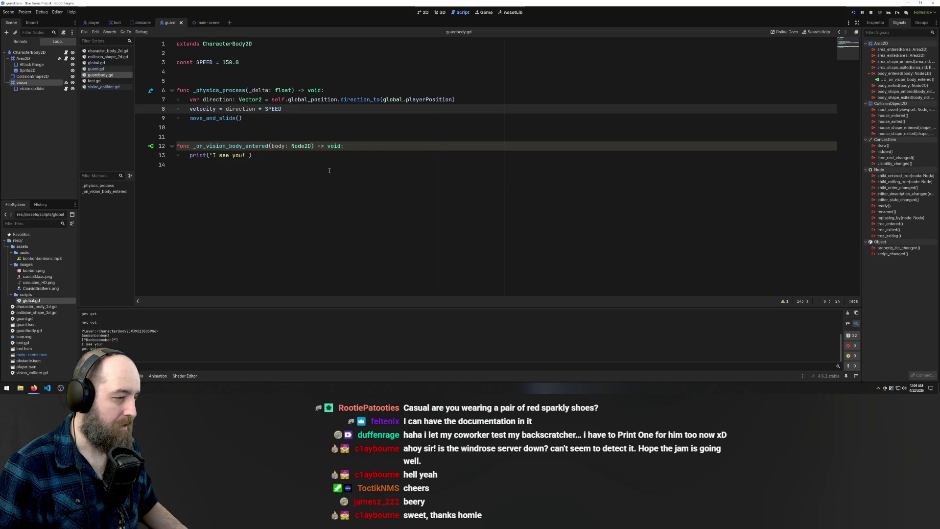
# - Expand the vision node to reveal vision collider and show CharacterBody2D's signals
pyautogui.click(283, 156)
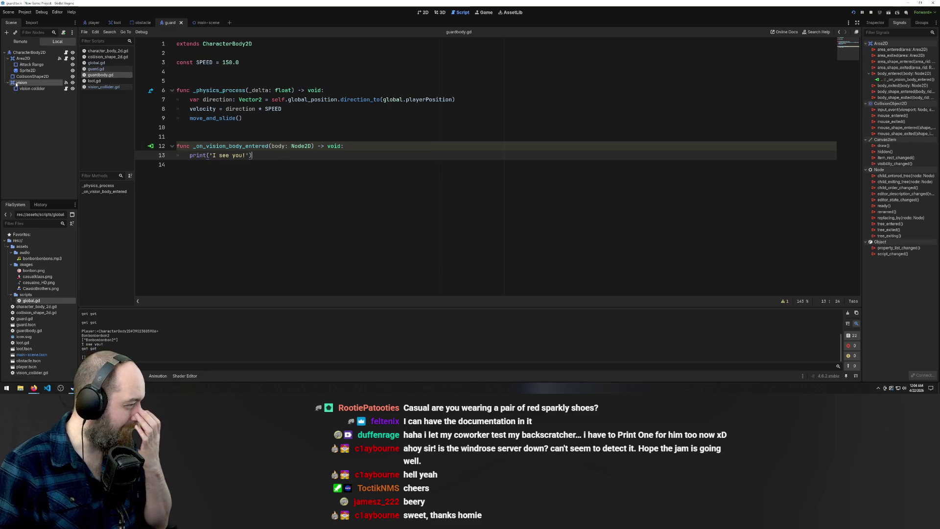
pyautogui.click(9, 82)
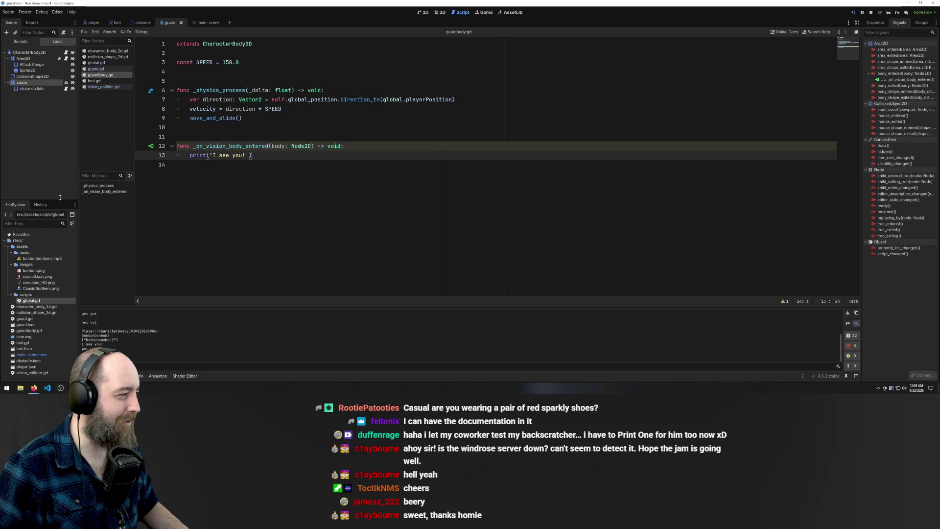
pyautogui.click(33, 53)
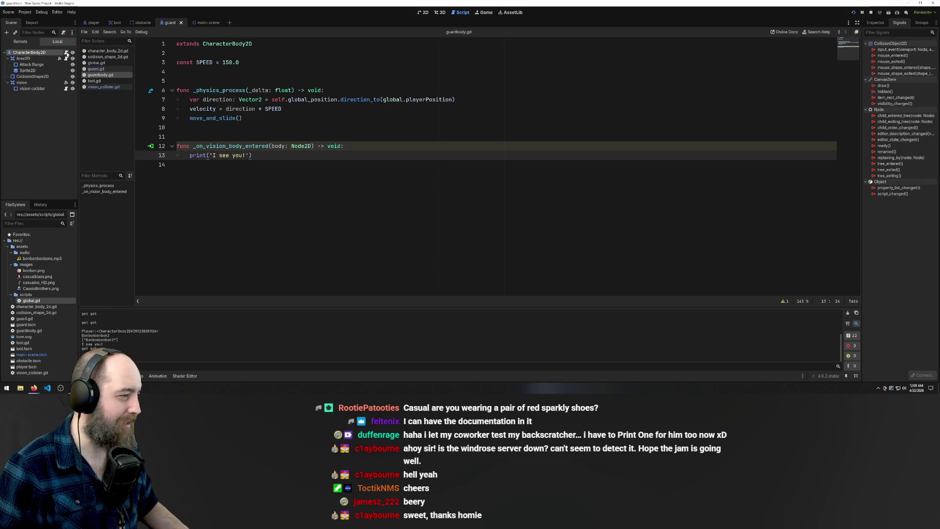
pyautogui.click(66, 88)
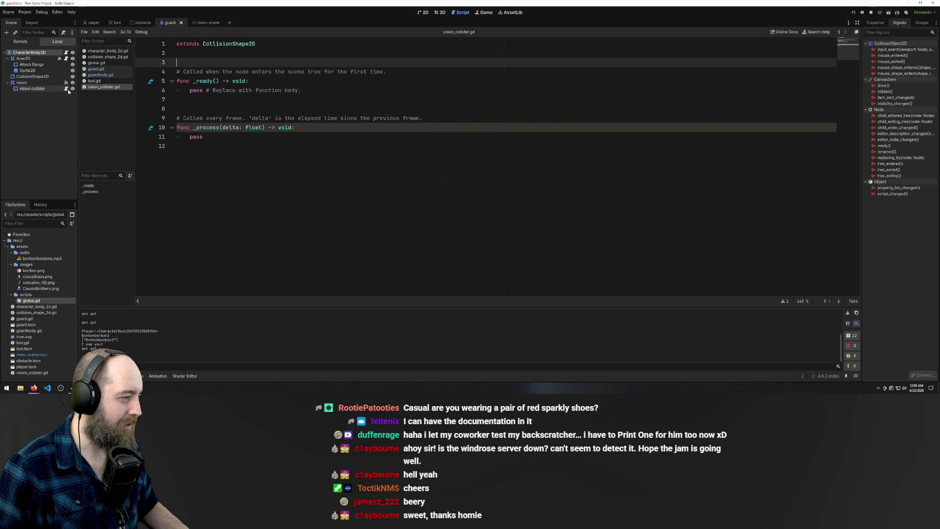
pyautogui.click(67, 53)
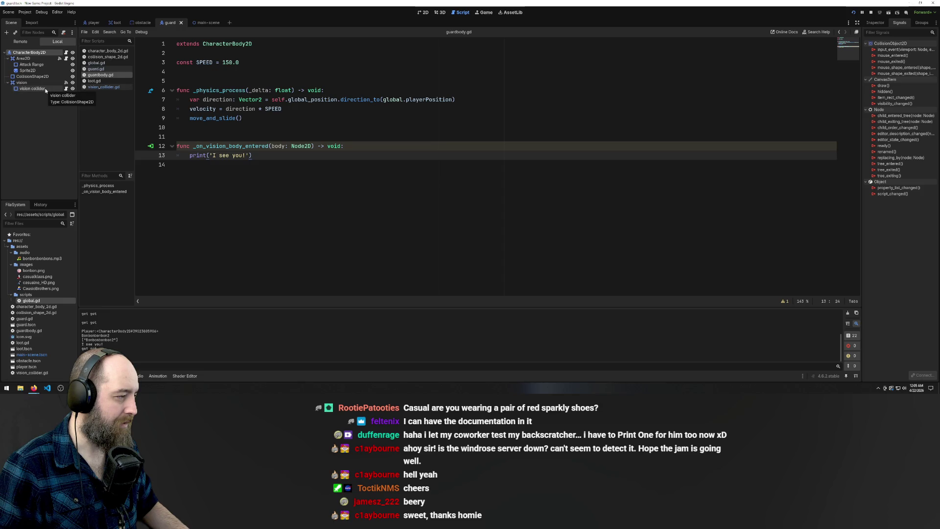
pyautogui.click(66, 89)
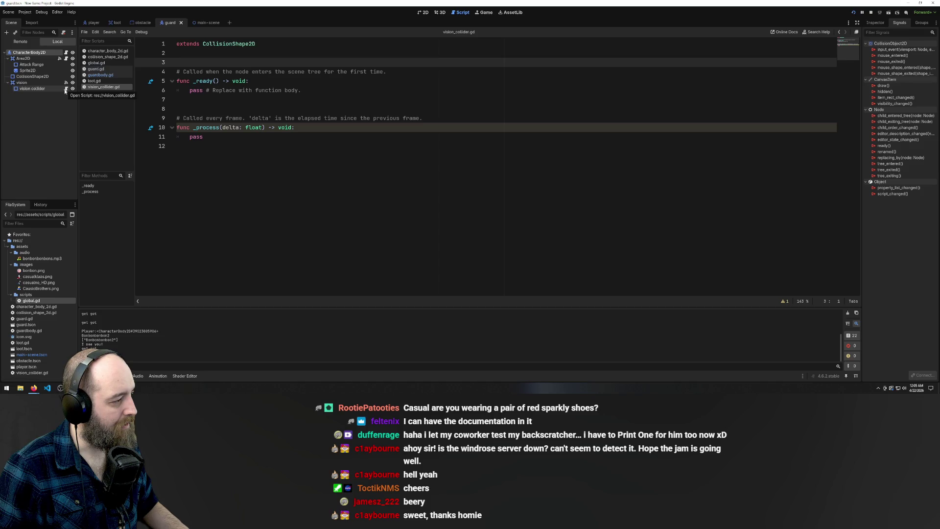
pyautogui.click(66, 52)
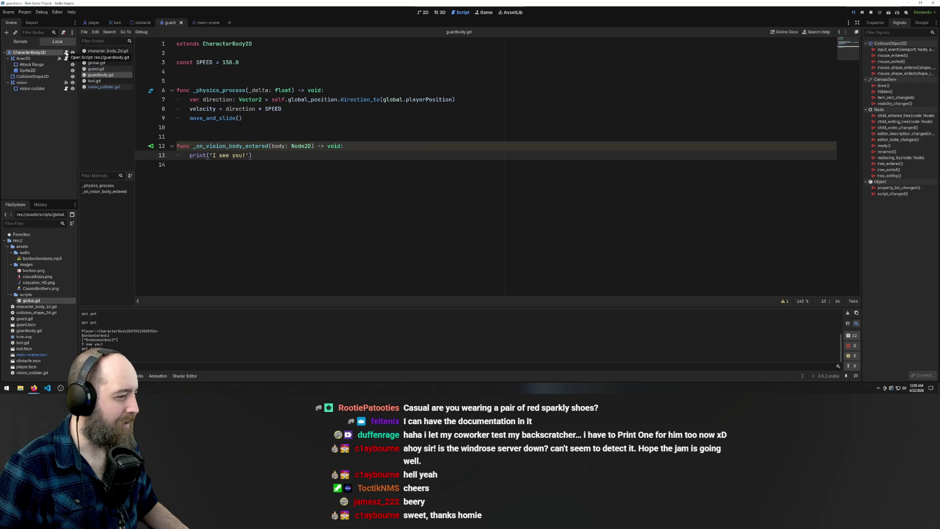
pyautogui.click(34, 89)
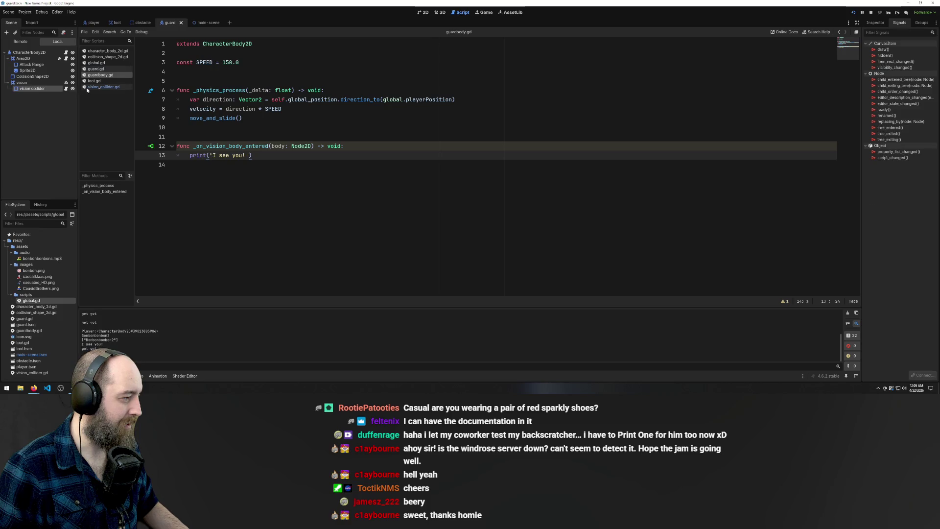
pyautogui.click(66, 89)
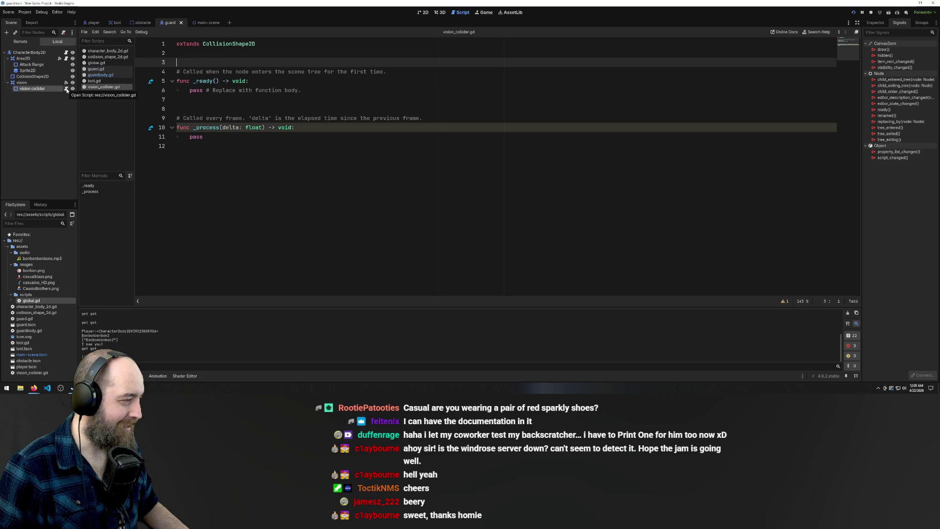
pyautogui.click(47, 82)
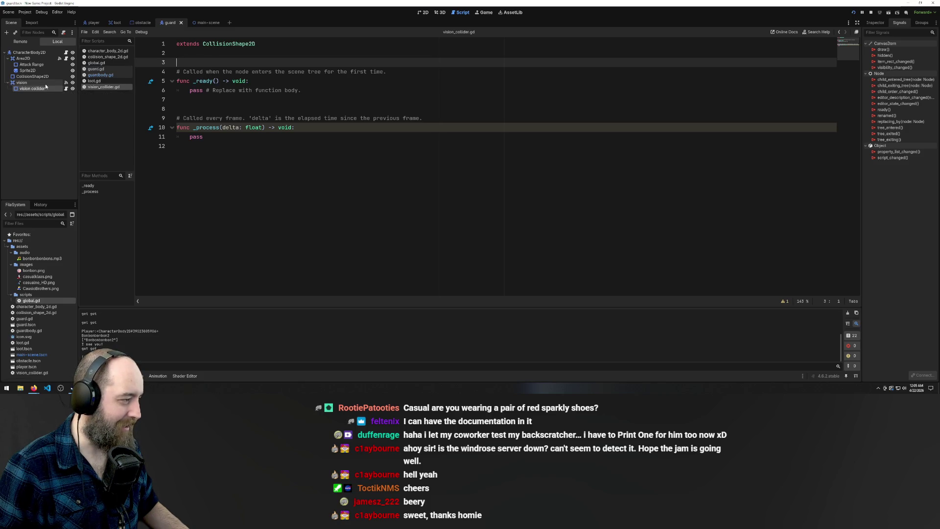
pyautogui.click(63, 89)
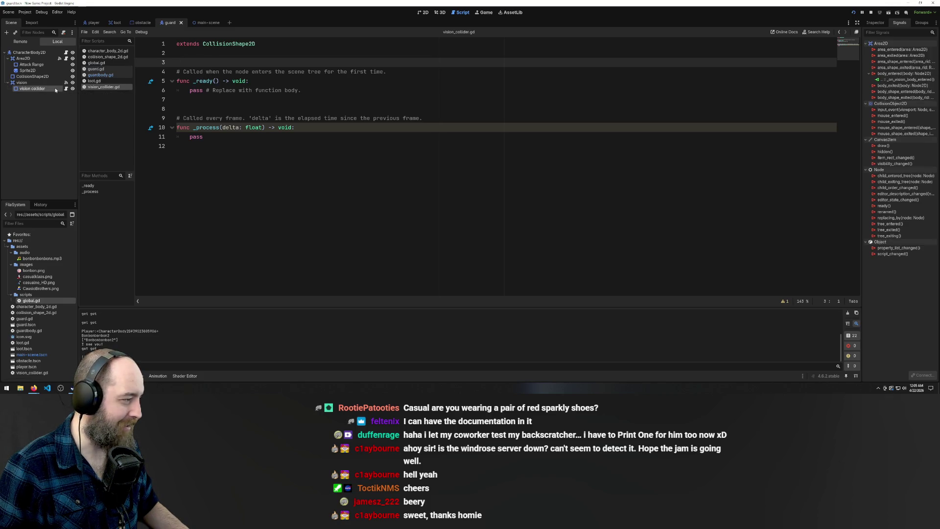
pyautogui.rightClick(104, 87)
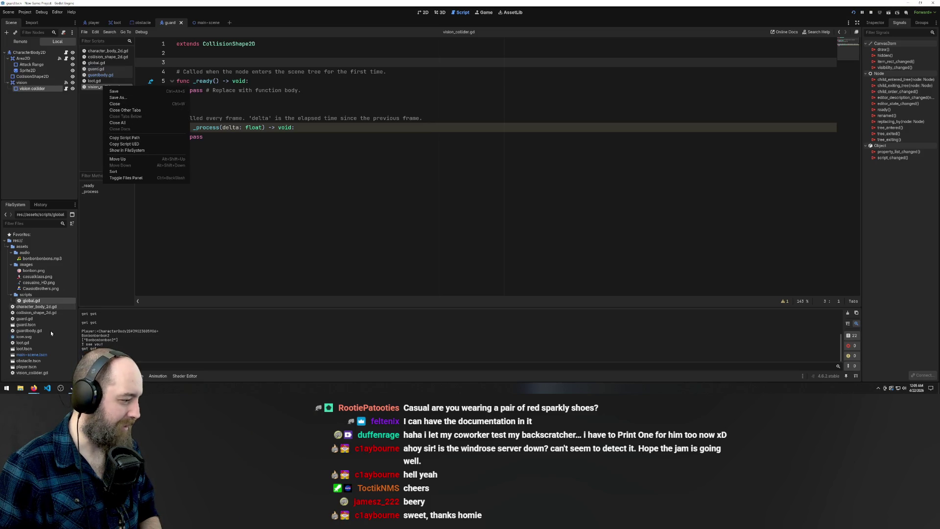
# - Delete vision_collider.gd from the FileSystem and reselect the CharacterBody2D guard node
pyautogui.click(27, 372)
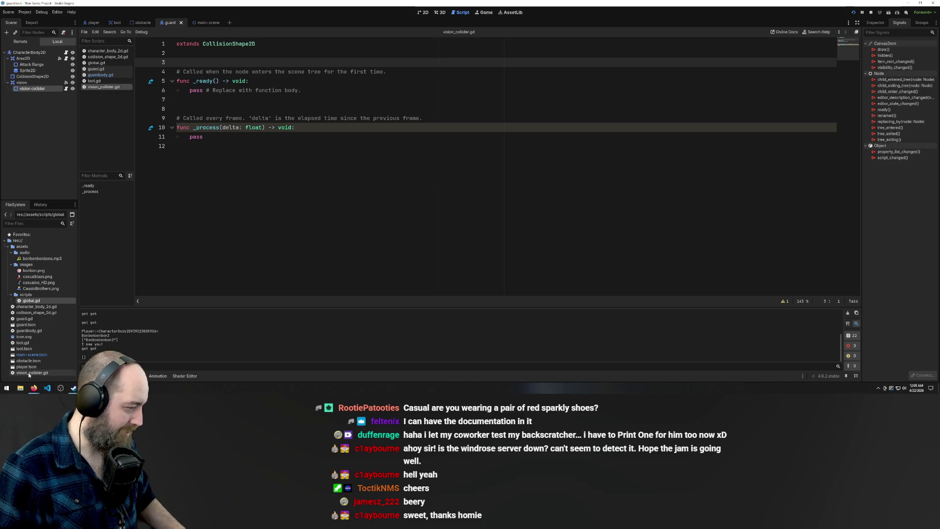
pyautogui.press('Delete')
pyautogui.press('Return')
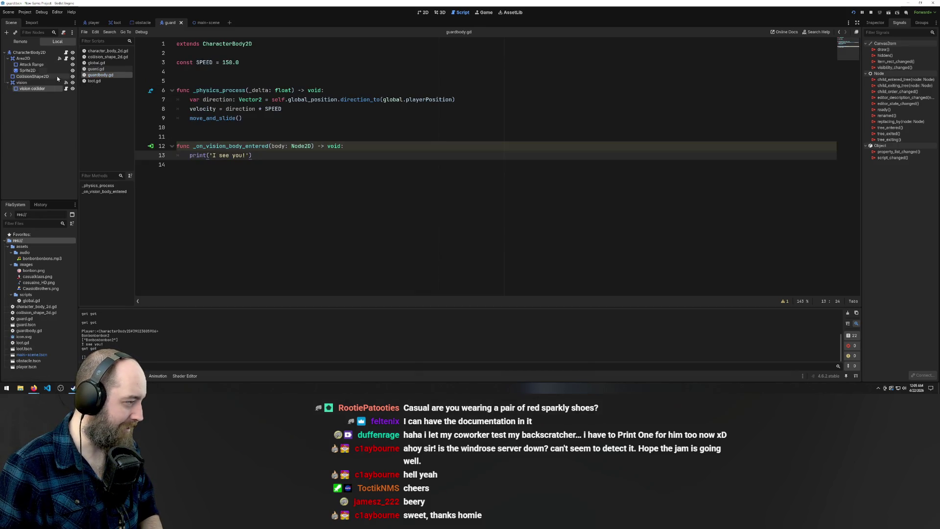
pyautogui.click(59, 51)
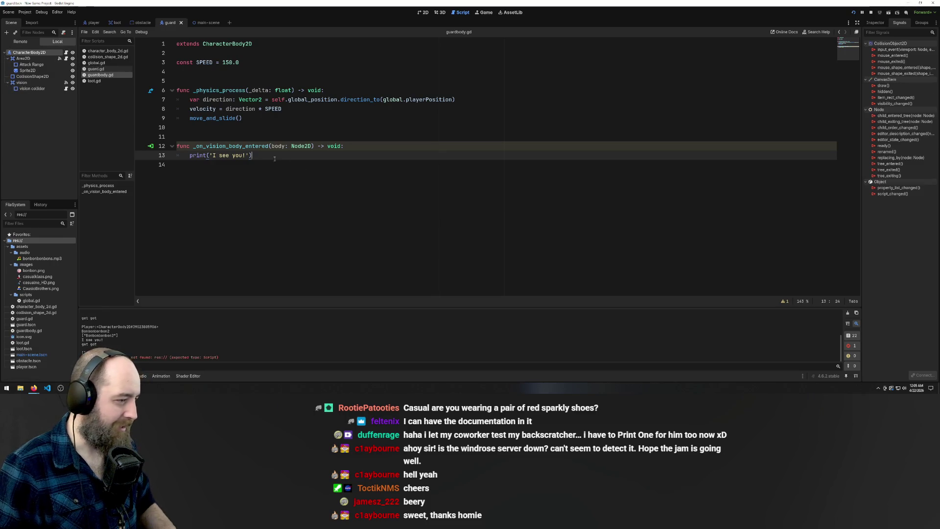
# - Remove the _on_vision_body_entered function and trailing blank lines from guardbody.gd, then save
pyautogui.moveTo(252, 156); pyautogui.dragTo(142, 146)
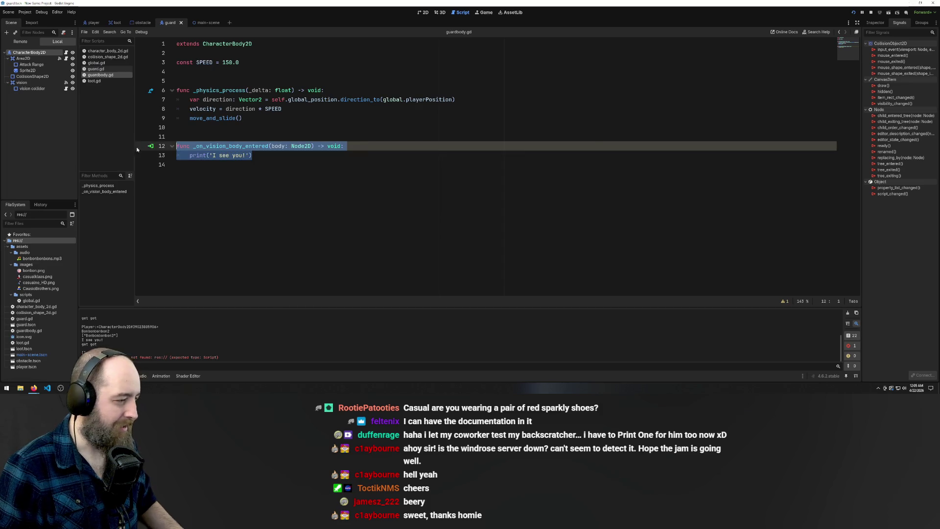
pyautogui.press('BackSpace')
pyautogui.click(155, 155)
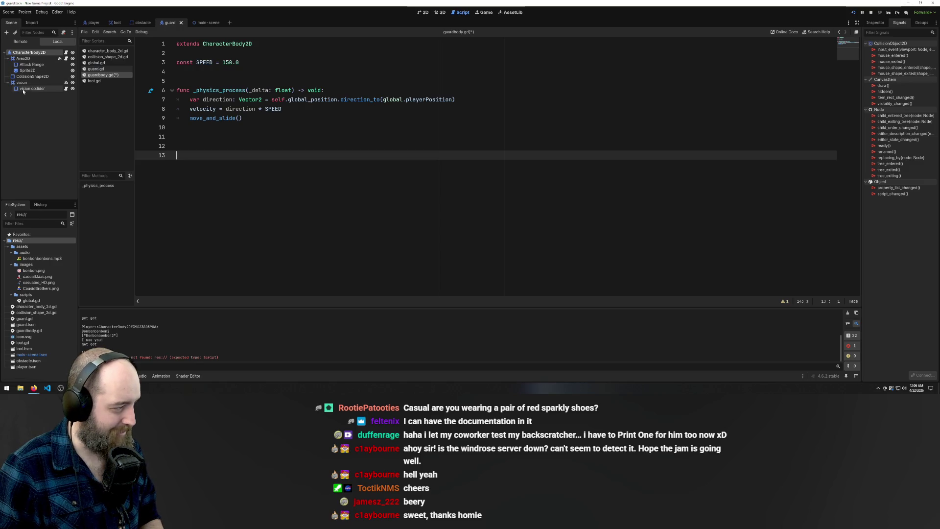
pyautogui.press('BackSpace')
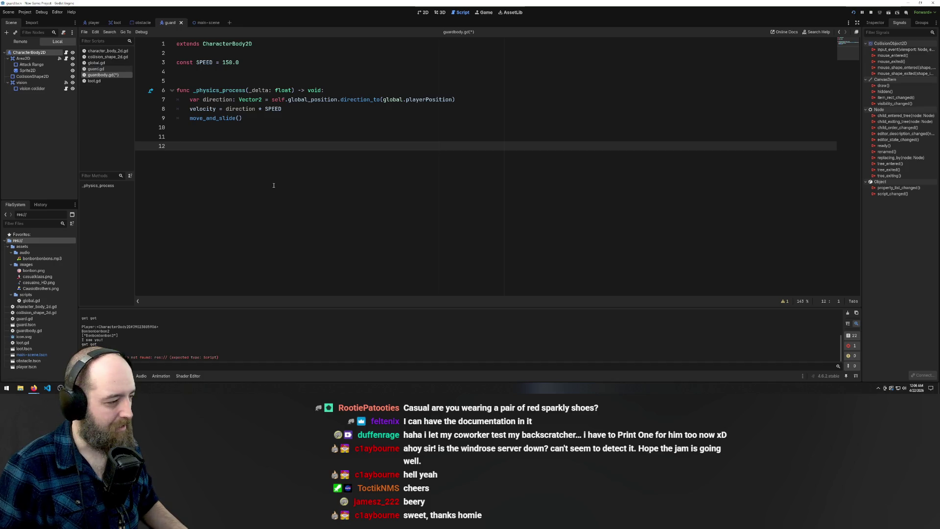
pyautogui.press('BackSpace')
pyautogui.press('BackSpace')
pyautogui.hotkey('ctrl', 's')
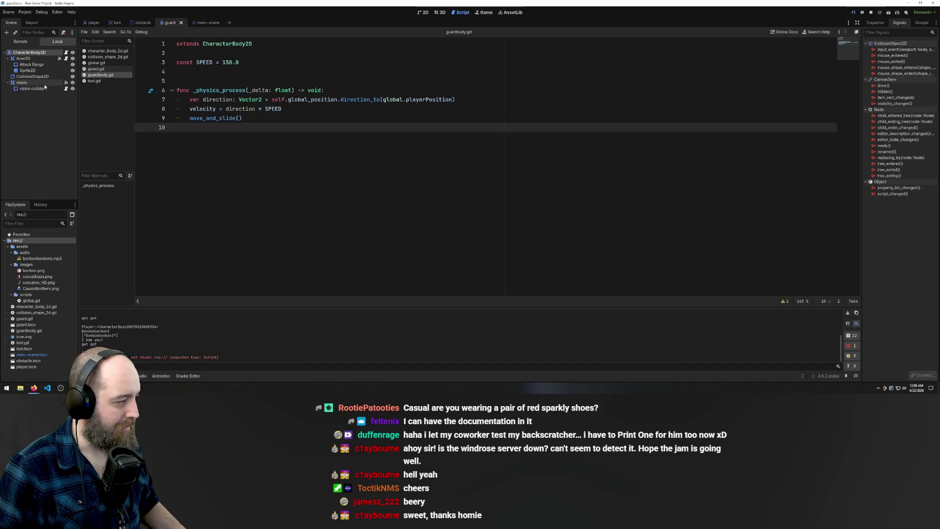
pyautogui.click(66, 88)
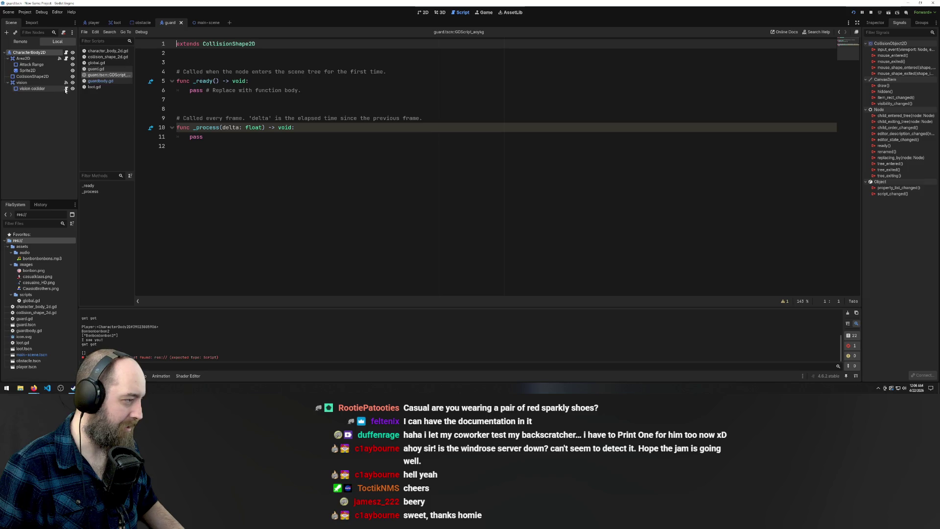
pyautogui.click(100, 81)
pyautogui.click(98, 76)
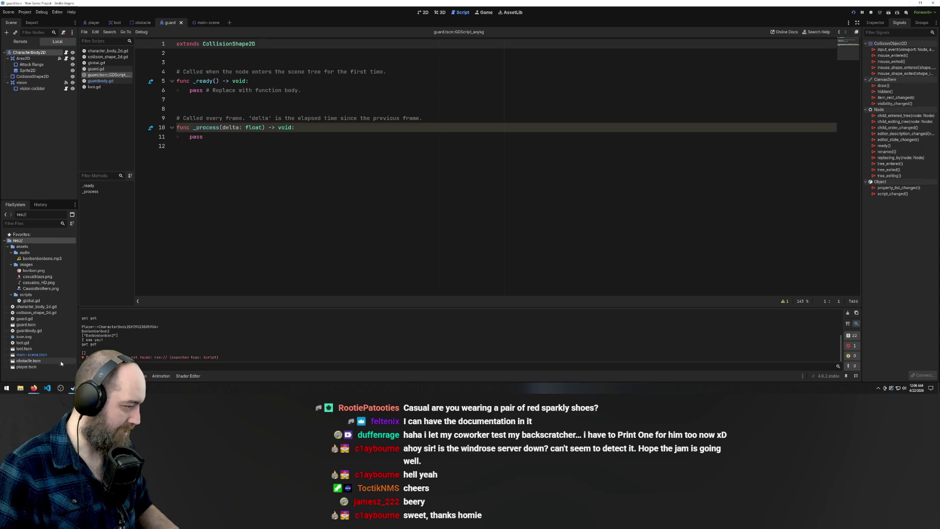
pyautogui.click(44, 348)
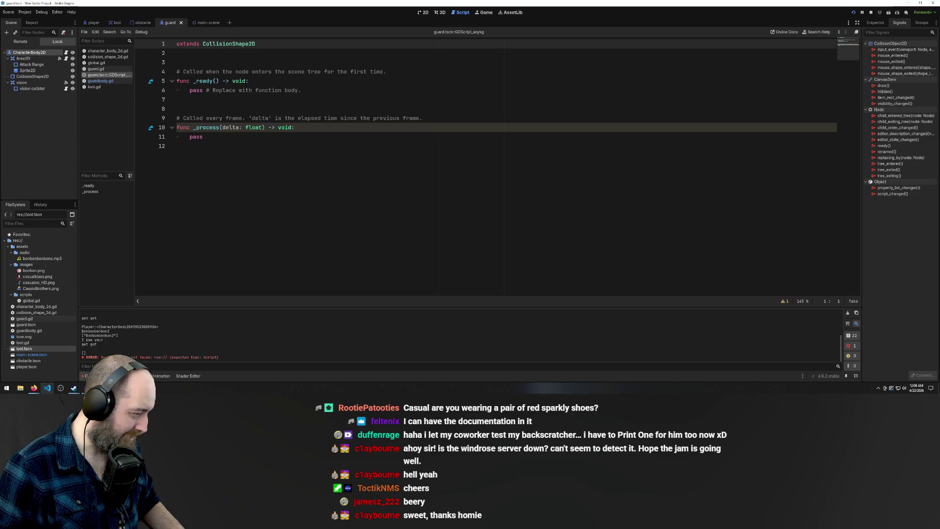
pyautogui.click(237, 208)
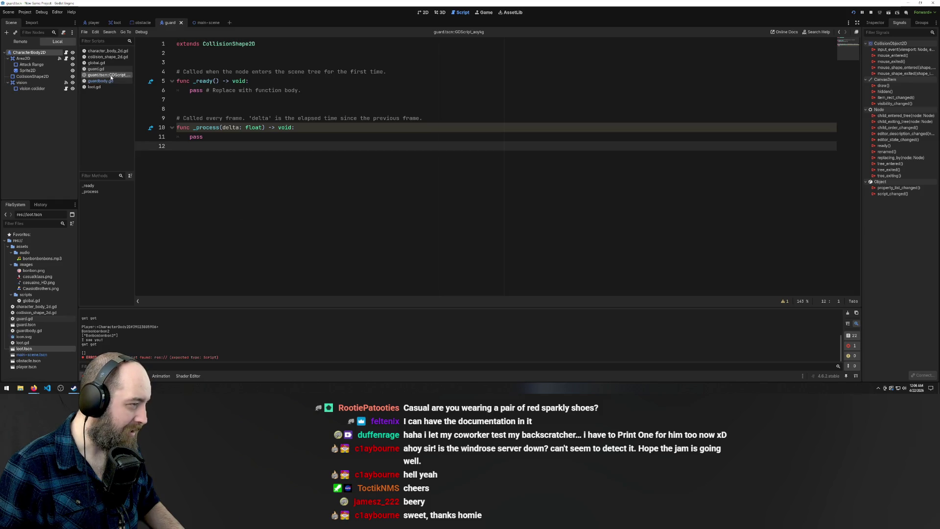
pyautogui.click(102, 81)
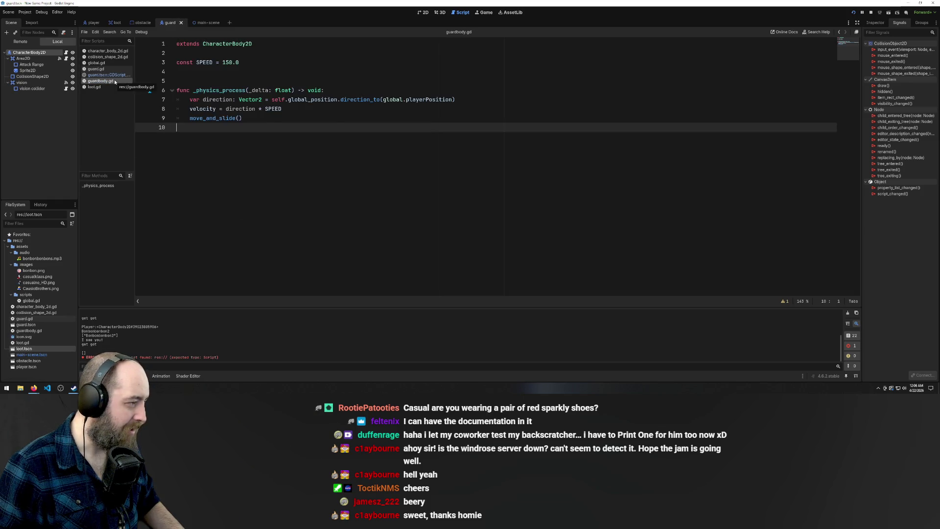
pyautogui.click(111, 75)
pyautogui.click(35, 81)
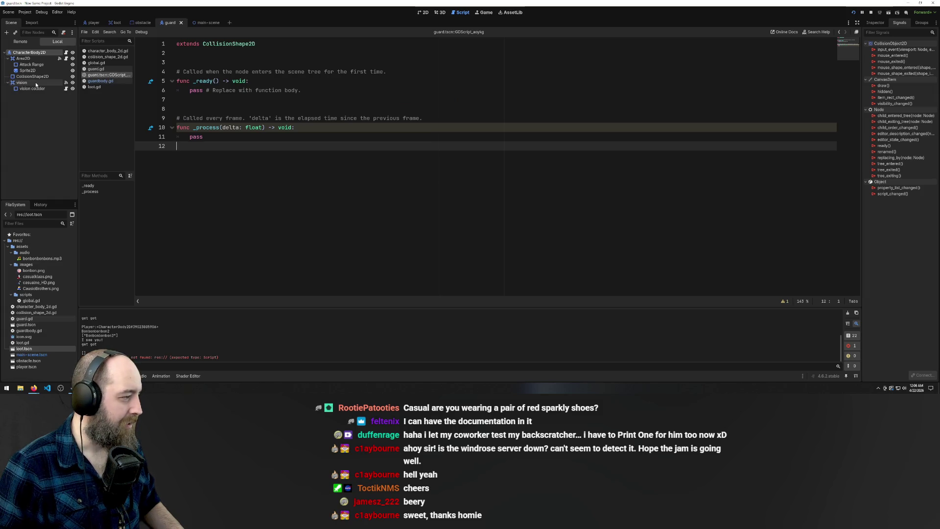
pyautogui.click(51, 81)
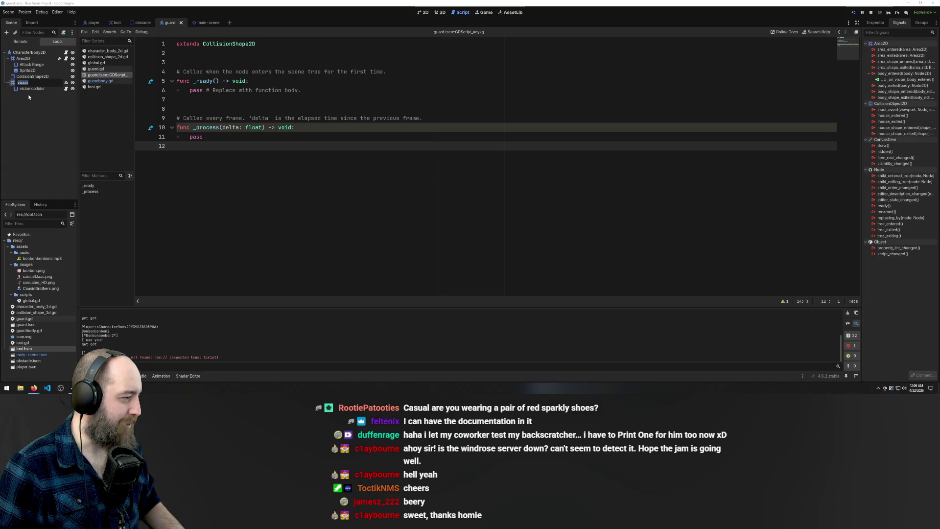
pyautogui.press('Return')
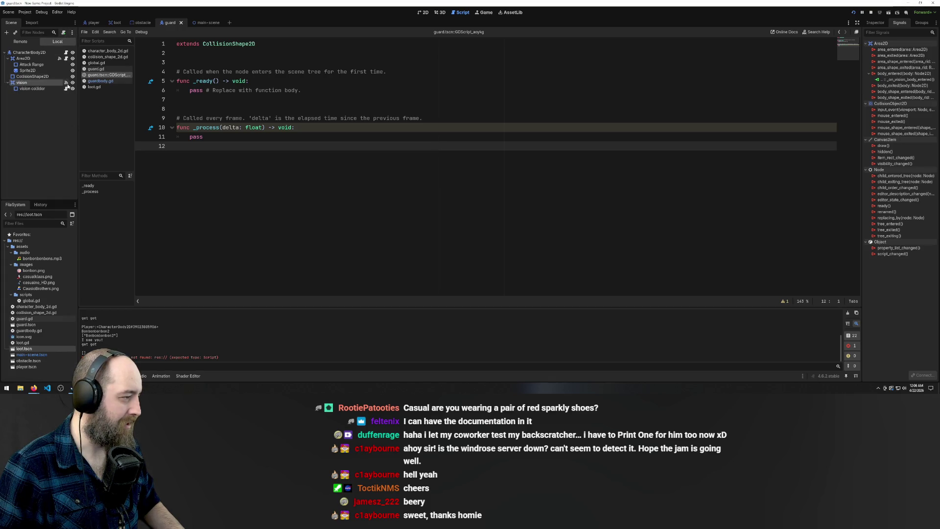
# - Attach a new res://vision.gd script inheriting Area2D to the vision node
pyautogui.click(63, 32)
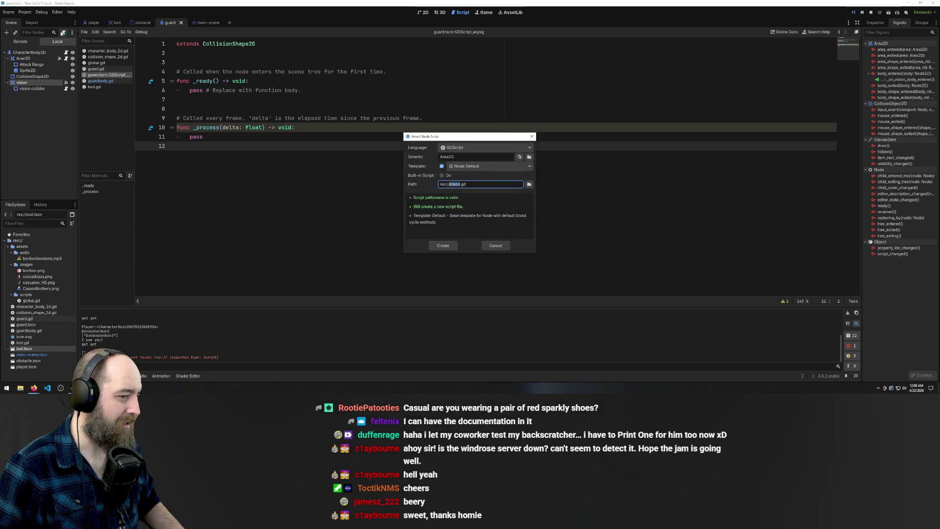
pyautogui.click(441, 249)
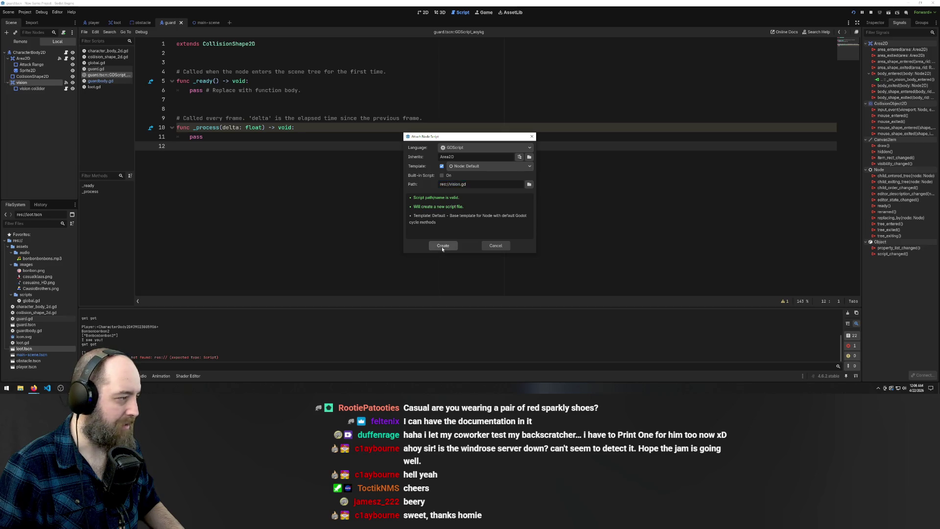
pyautogui.click(300, 219)
# - Undo the stray text typed into vision.gd, leaving only the template _ready and _process stubs
pyautogui.write('NoelCasual$!@')
pyautogui.hotkey('ctrl', 'z')
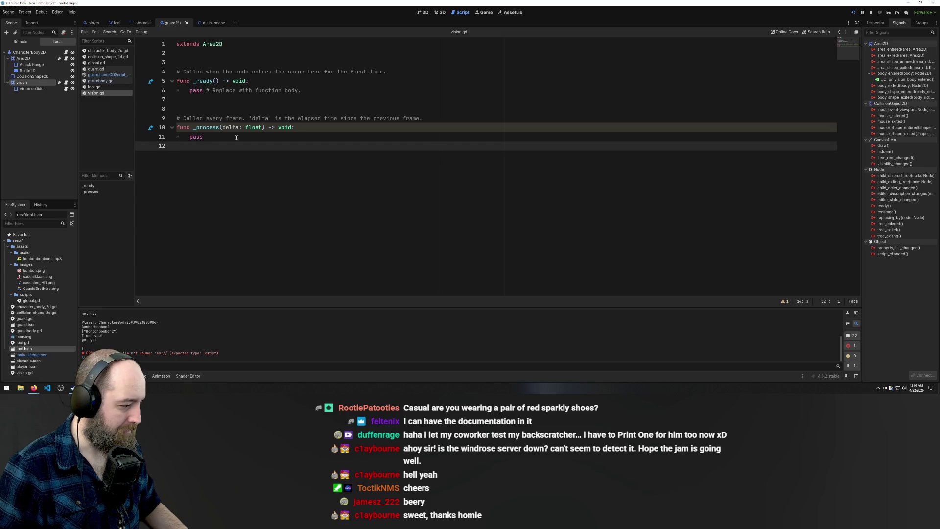
pyautogui.moveTo(112, 388)
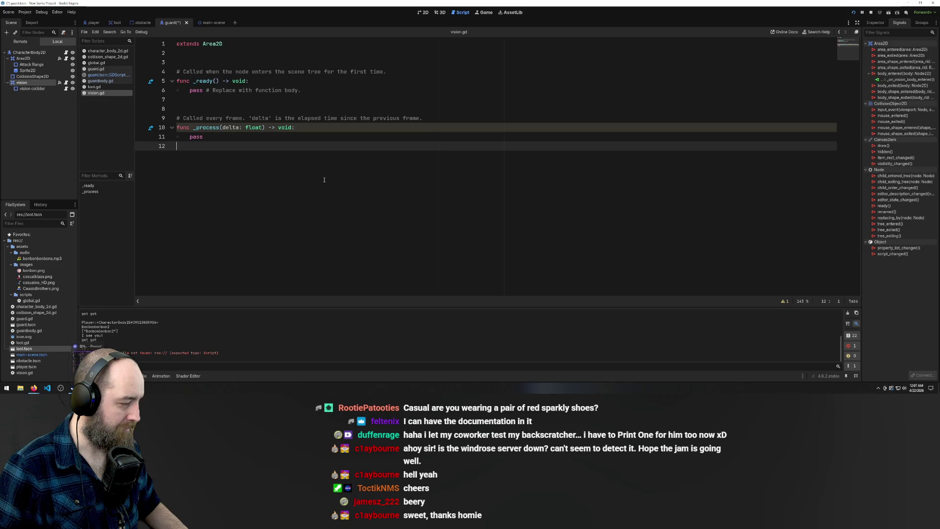
pyautogui.hotkey('ctrl', 'space')
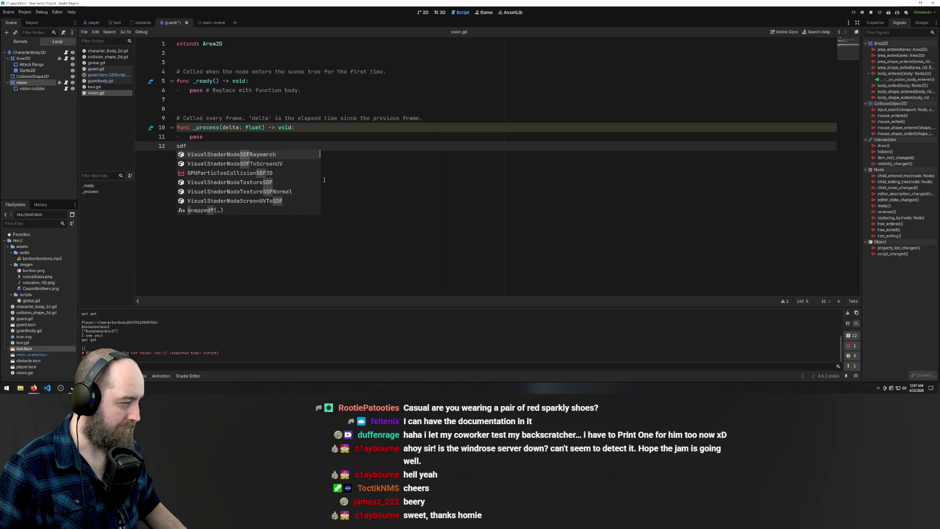
pyautogui.hotkey('ctrl', 'a')
pyautogui.press('Escape')
pyautogui.hotkey('ctrl', 'a')
pyautogui.hotkey('ctrl', 'z')
pyautogui.hotkey('ctrl', 'a')
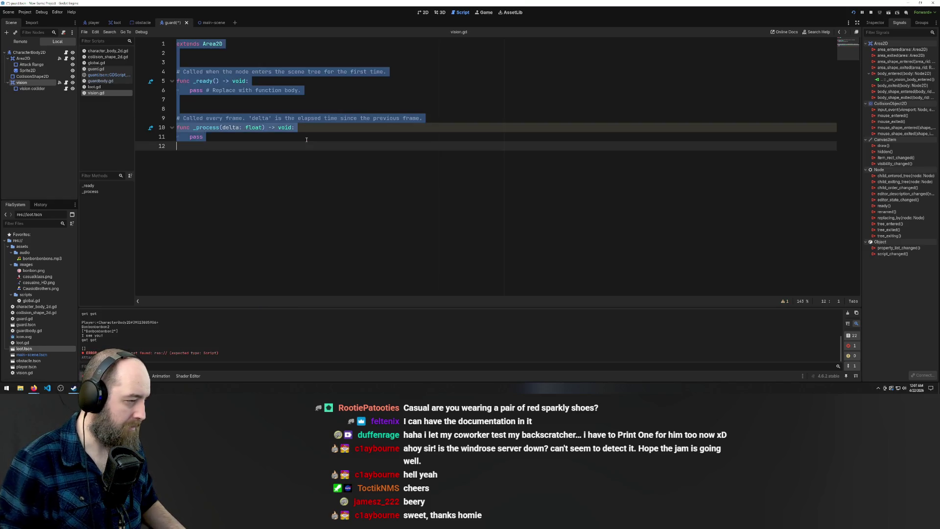
pyautogui.hotkey('ctrl', 'z')
pyautogui.hotkey('ctrl', 'z')
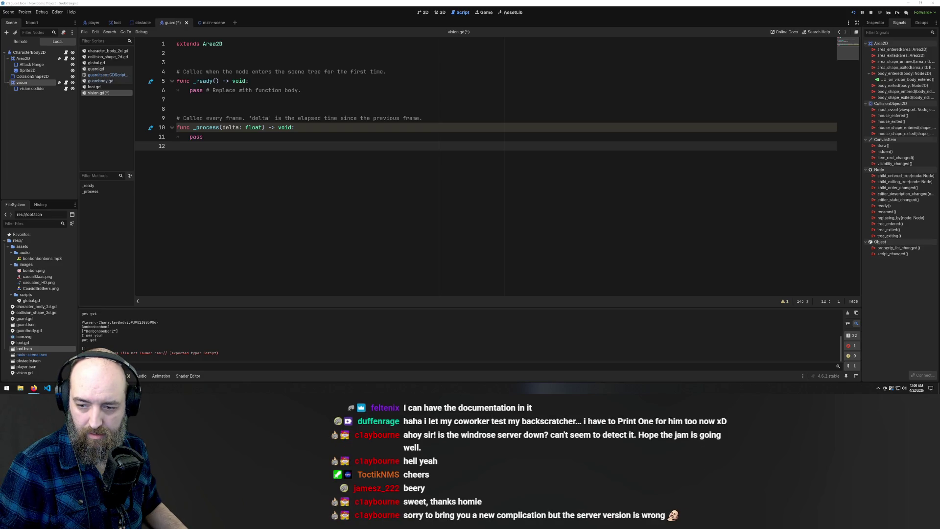
pyautogui.press('F5')
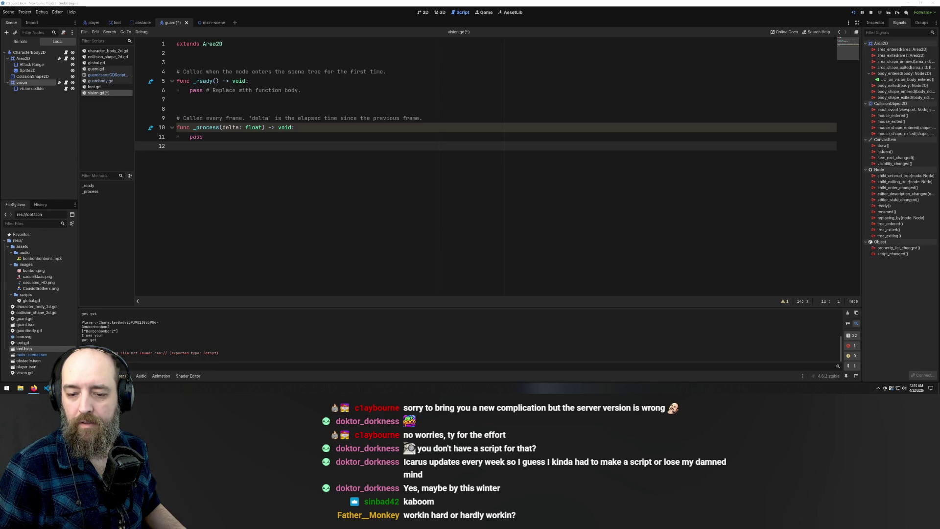
pyautogui.press('super+d')
pyautogui.press('super+d')
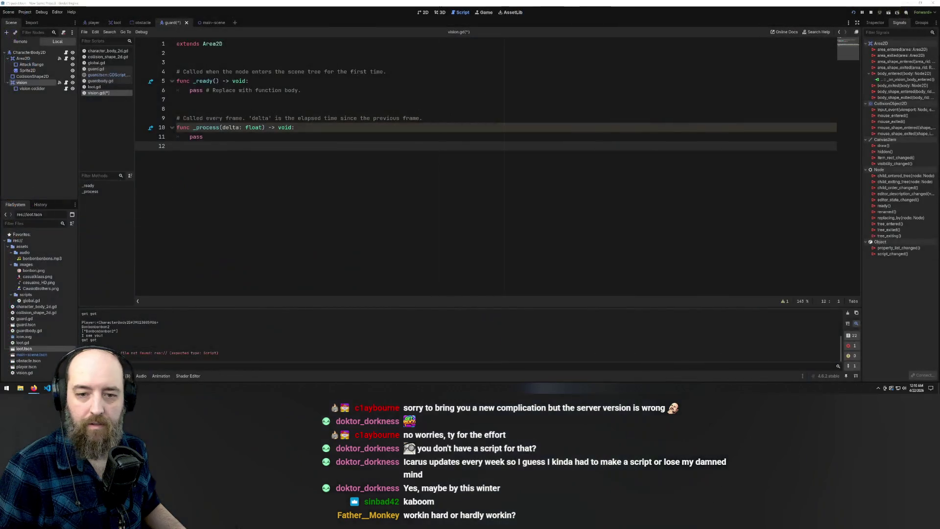
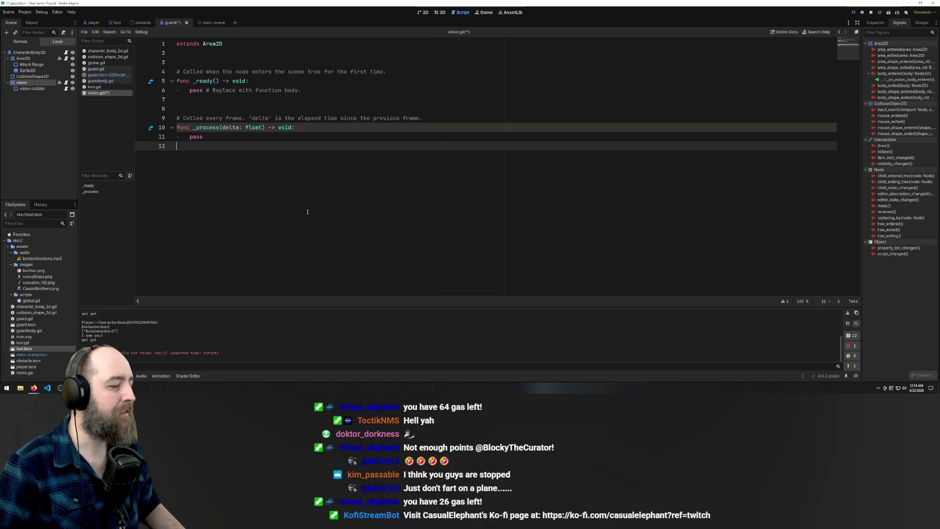
# - Disconnect the vision area's body_entered signal from _on_vision_body_entered
pyautogui.click(319, 128)
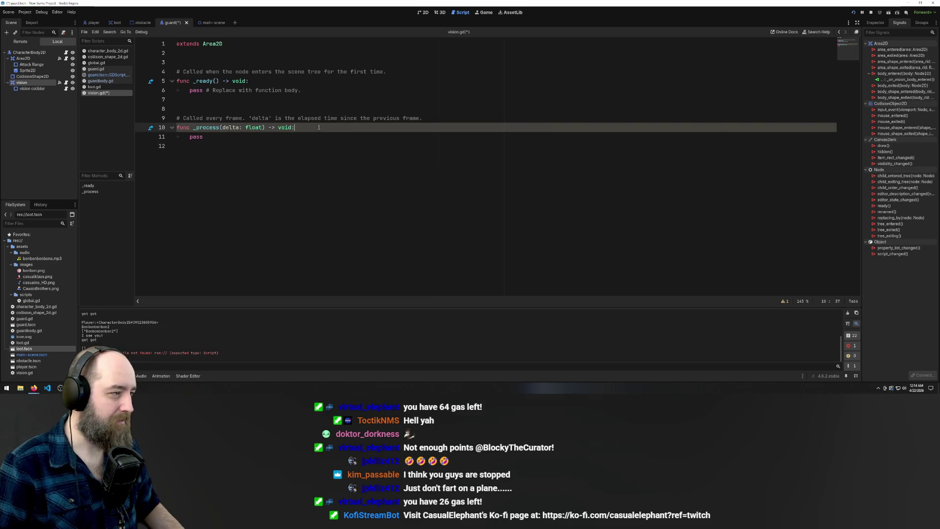
pyautogui.click(103, 75)
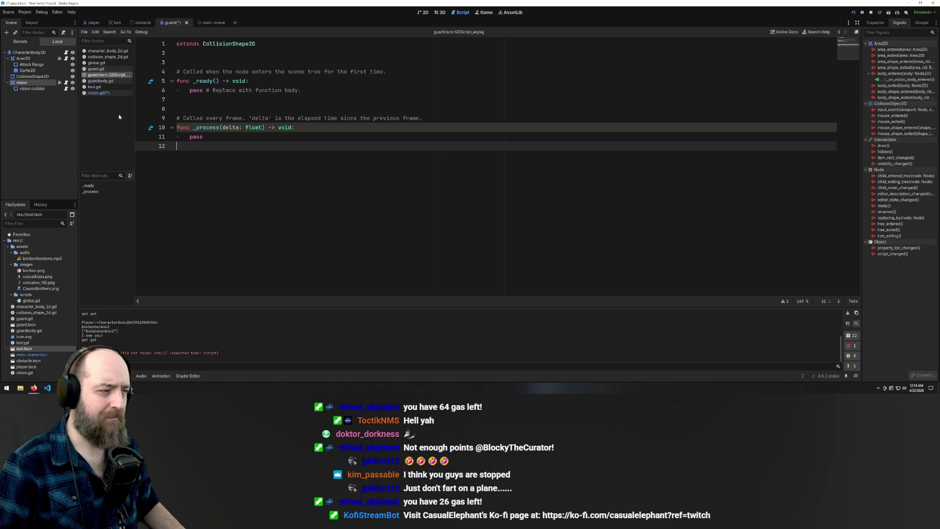
pyautogui.click(98, 80)
pyautogui.click(100, 74)
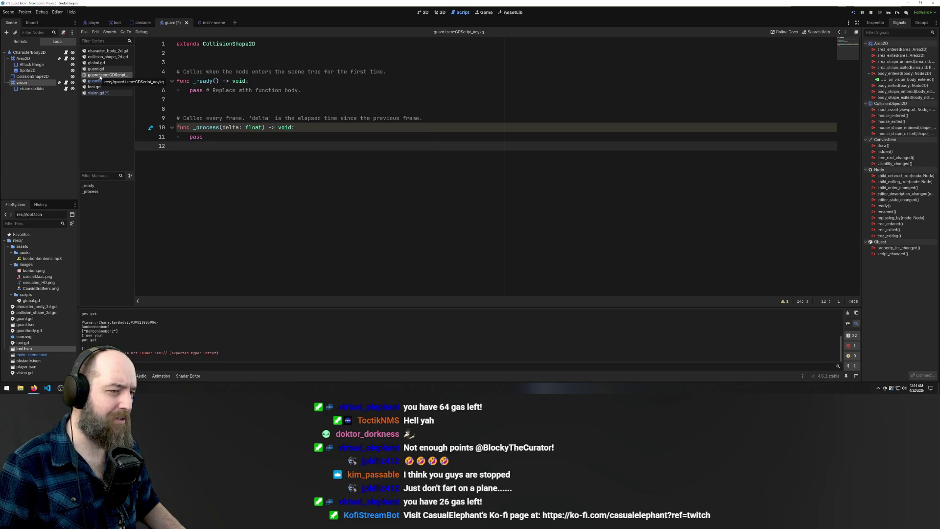
pyautogui.rightClick(899, 80)
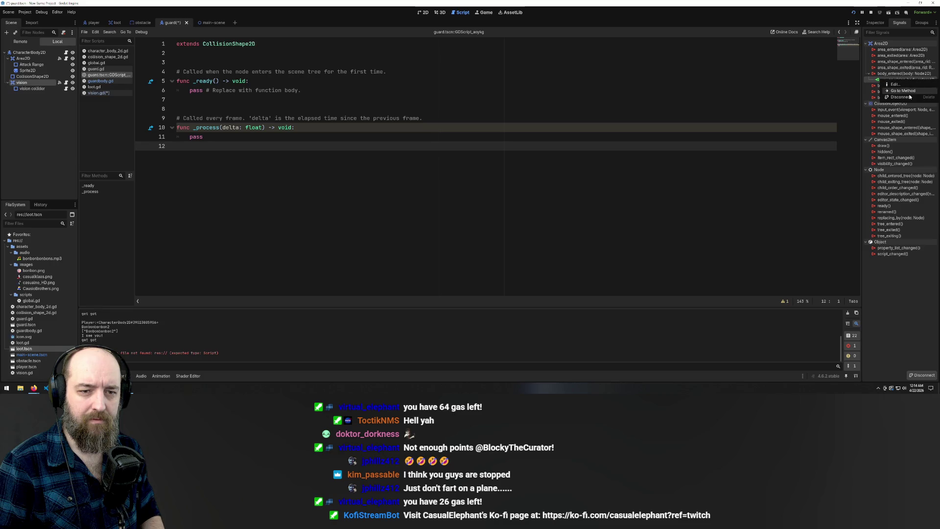
pyautogui.click(901, 96)
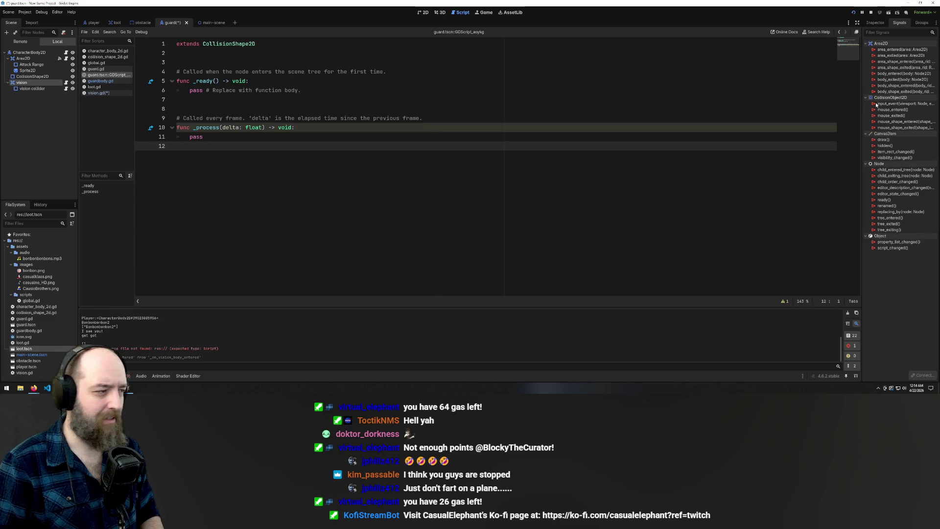
# - Close the built-in guard.tscn scene script
pyautogui.click(102, 81)
pyautogui.click(105, 75)
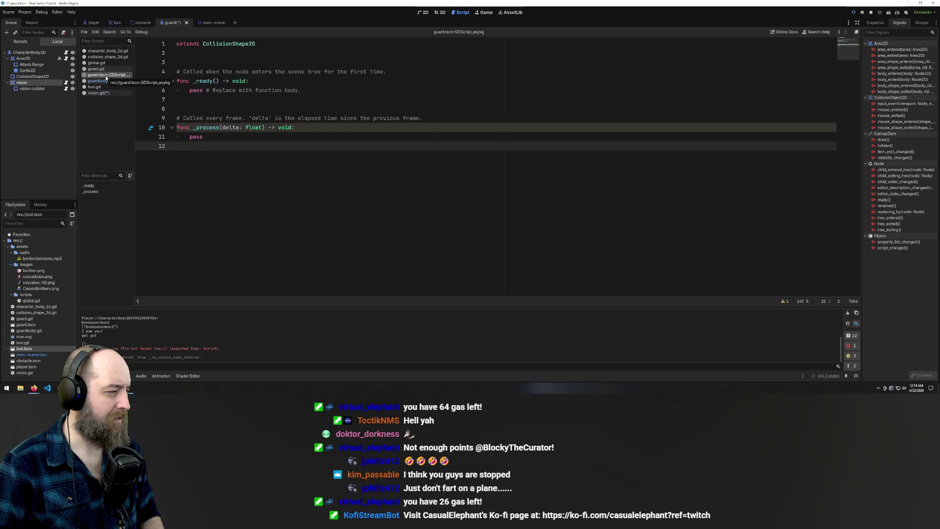
pyautogui.rightClick(106, 78)
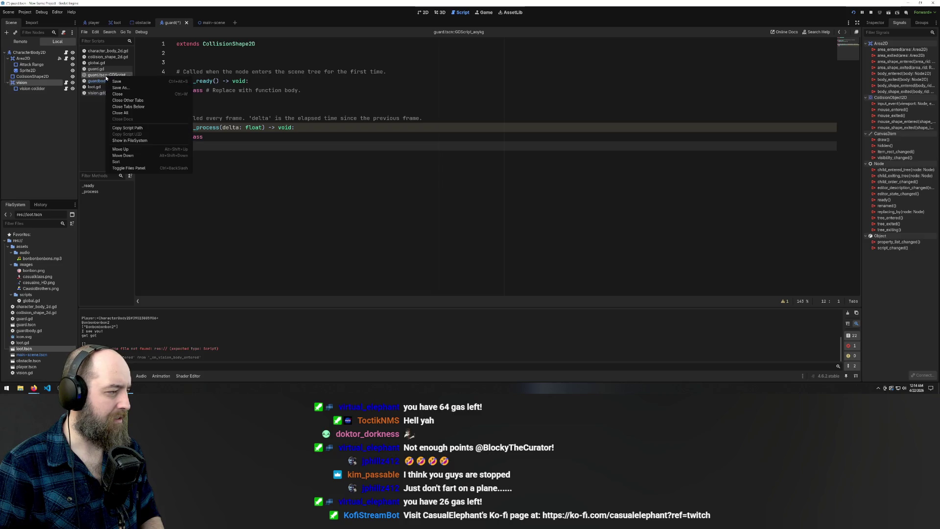
pyautogui.click(136, 93)
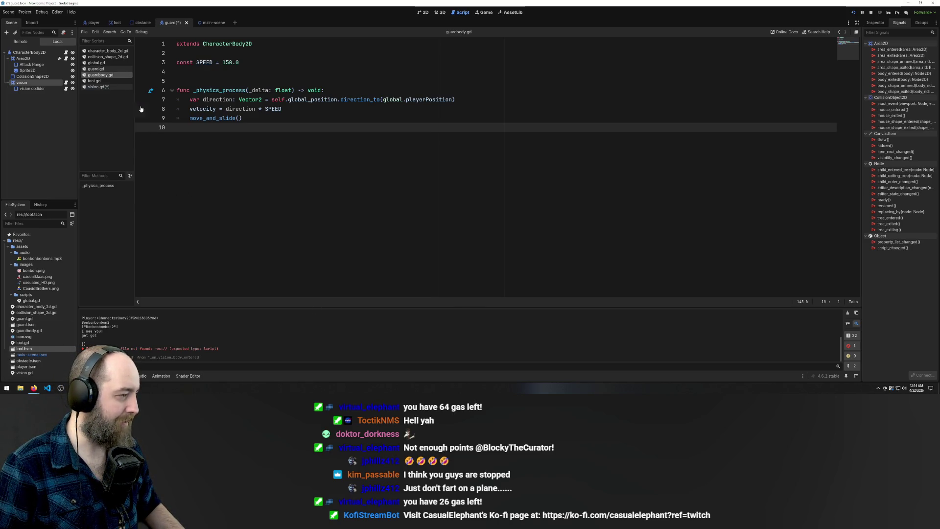
# - Save vision.gd and select the vision area's body_entered signal for connecting
pyautogui.click(99, 87)
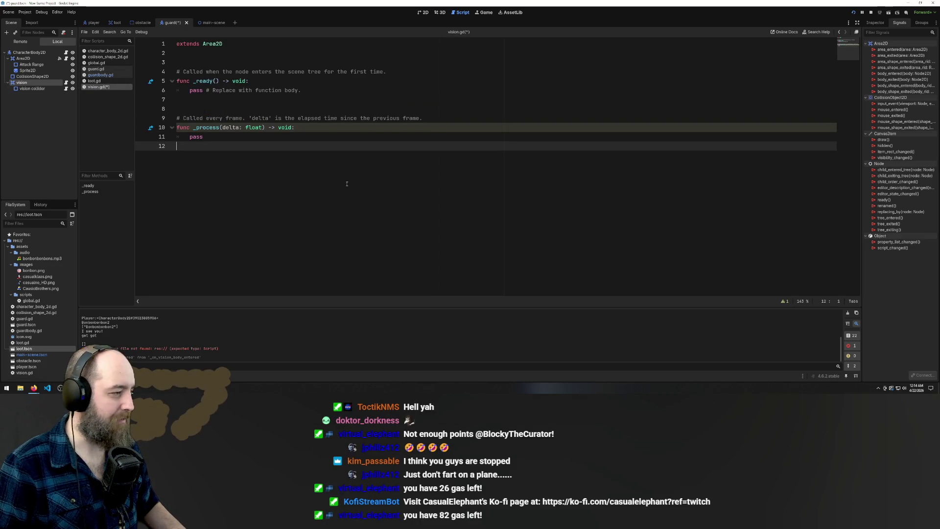
pyautogui.hotkey('ctrl', 's')
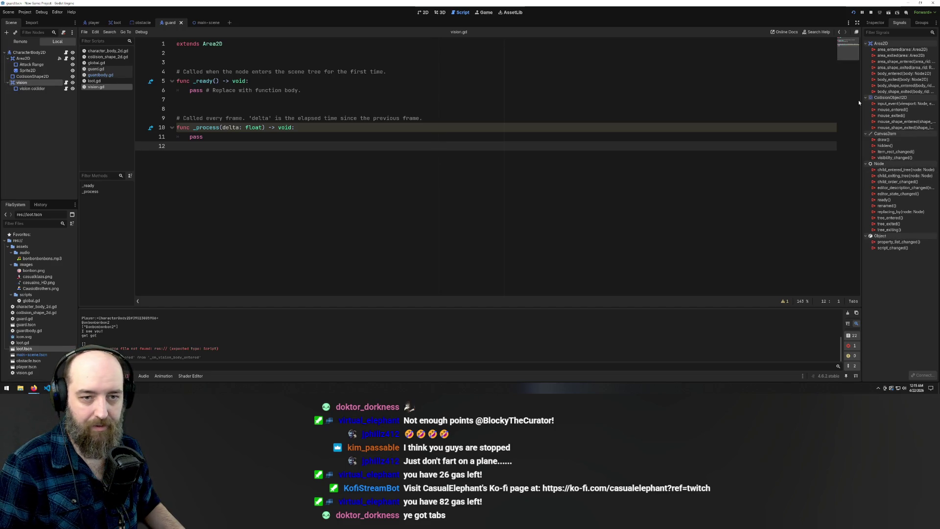
pyautogui.click(917, 74)
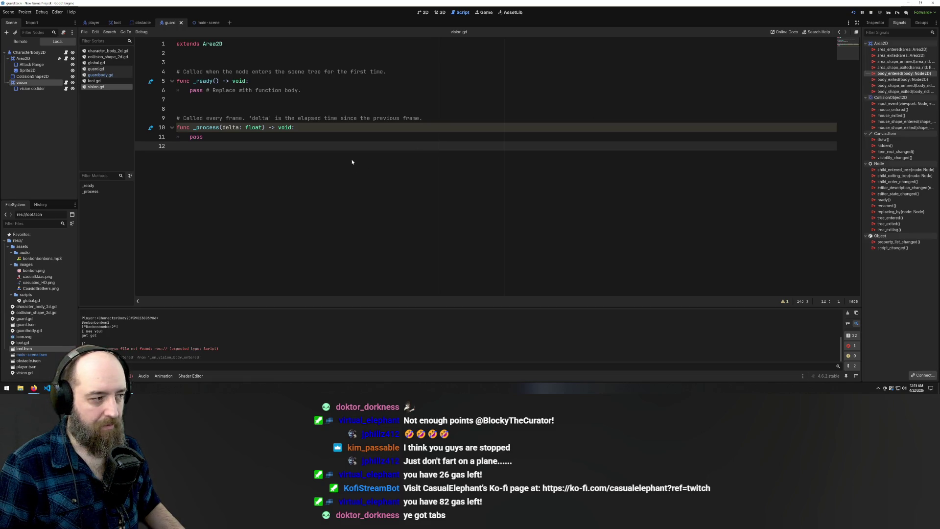
pyautogui.doubleClick(889, 75)
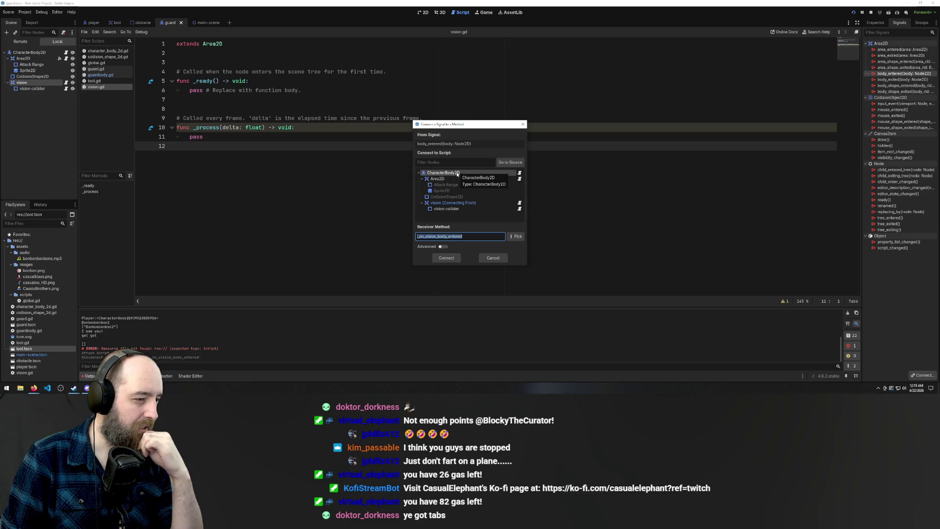
# - Connect body_entered to the vision collider node, creating _on_vision_body_entered in its script
pyautogui.click(446, 208)
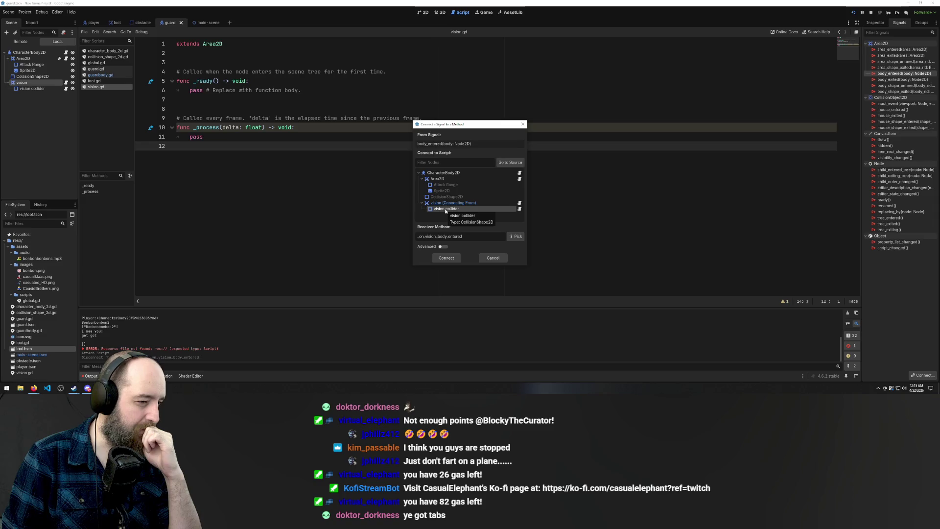
pyautogui.click(449, 173)
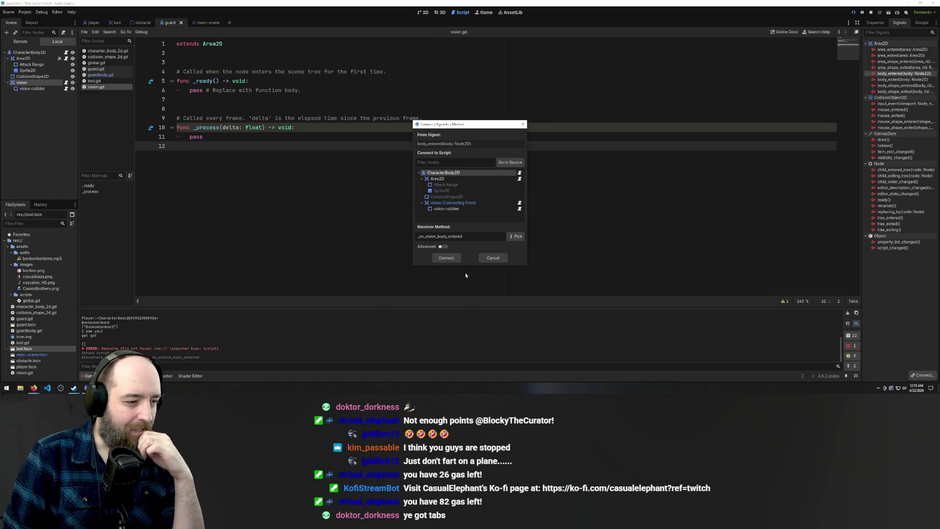
pyautogui.click(449, 209)
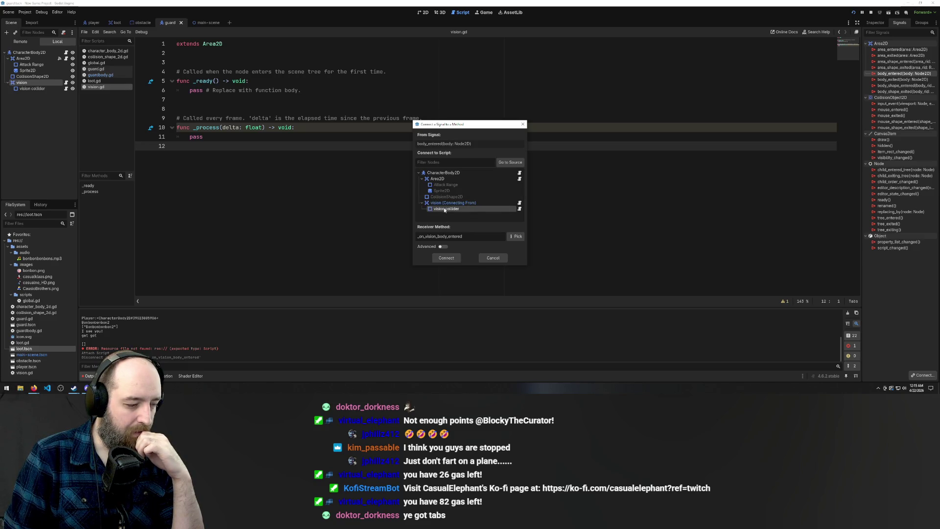
pyautogui.click(445, 258)
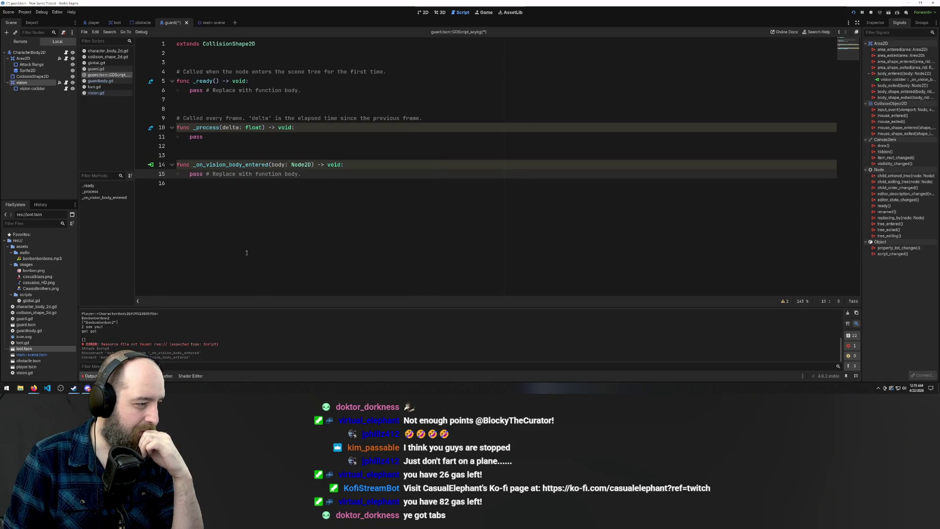
# - Replace pass in _on_vision_body_entered with print('I see you') and run the game
pyautogui.moveTo(330, 170); pyautogui.dragTo(190, 174)
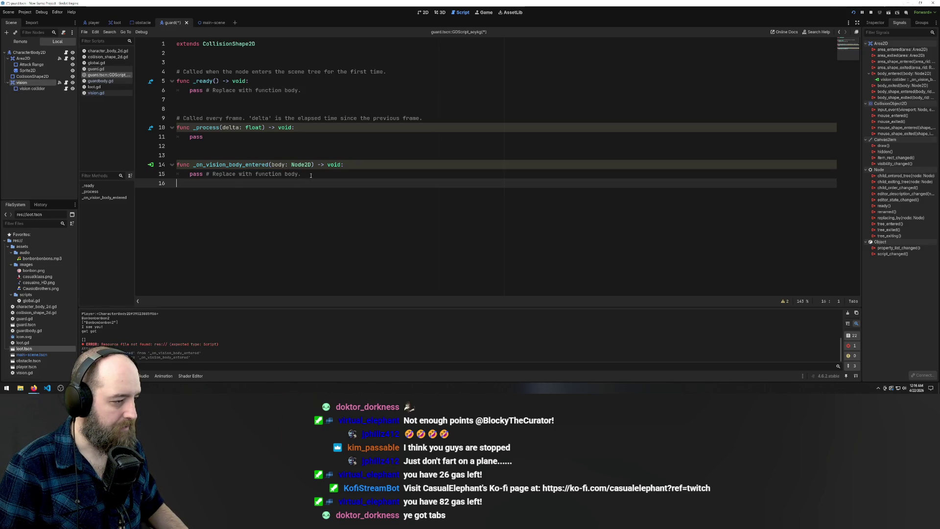
pyautogui.moveTo(301, 173); pyautogui.dragTo(190, 174)
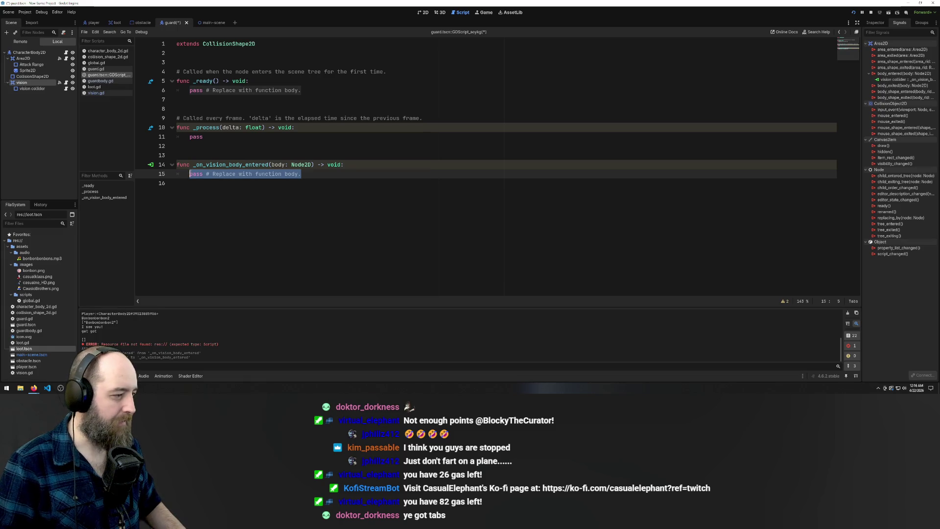
pyautogui.press('BackSpace')
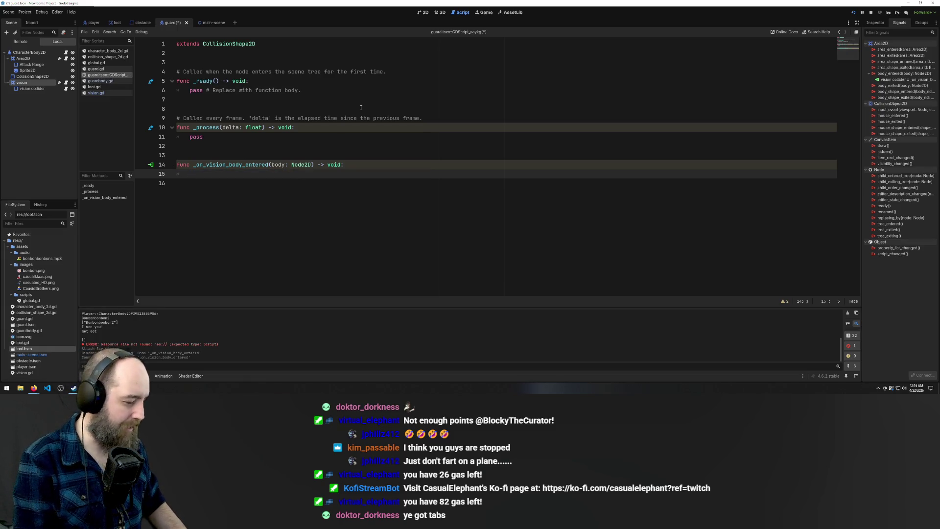
pyautogui.write('print')
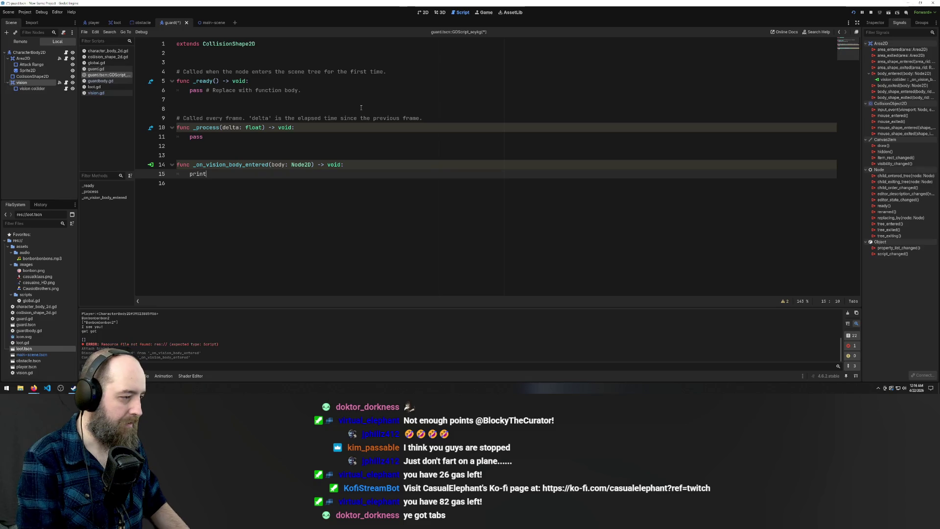
pyautogui.write(' I')
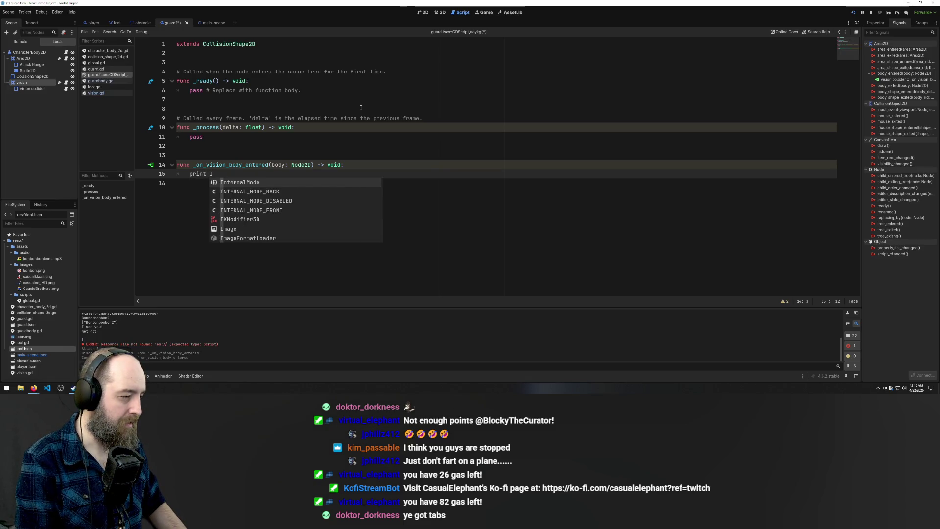
pyautogui.press('BackSpace')
pyautogui.press('BackSpace')
pyautogui.write("('")
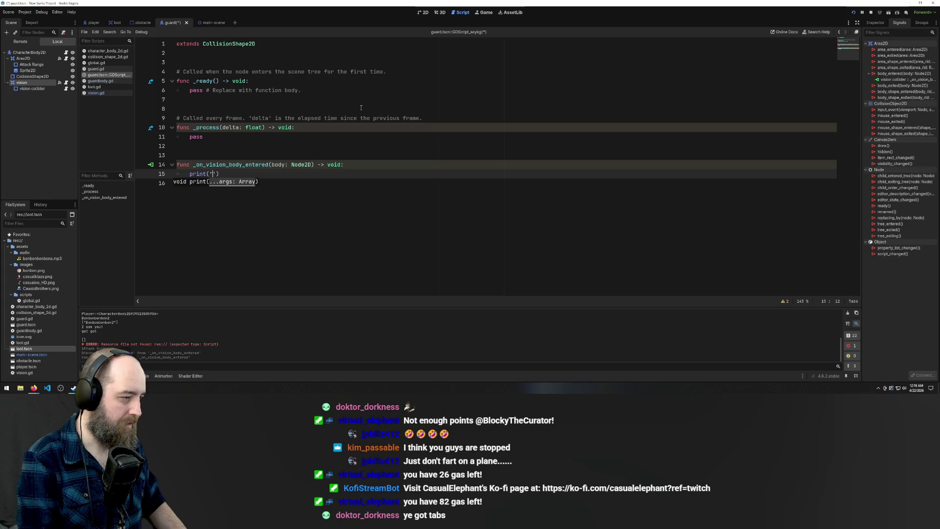
pyautogui.write('I see you')
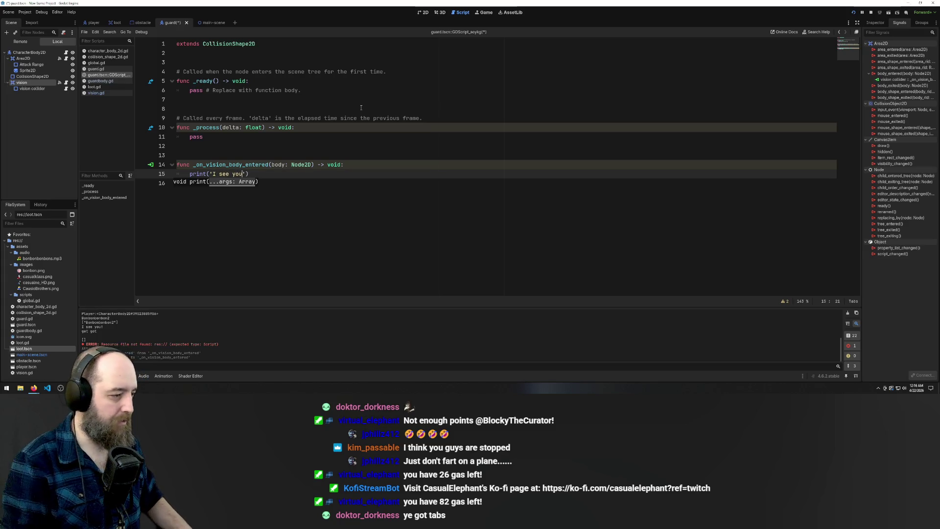
pyautogui.press('Down')
pyautogui.press('F5')
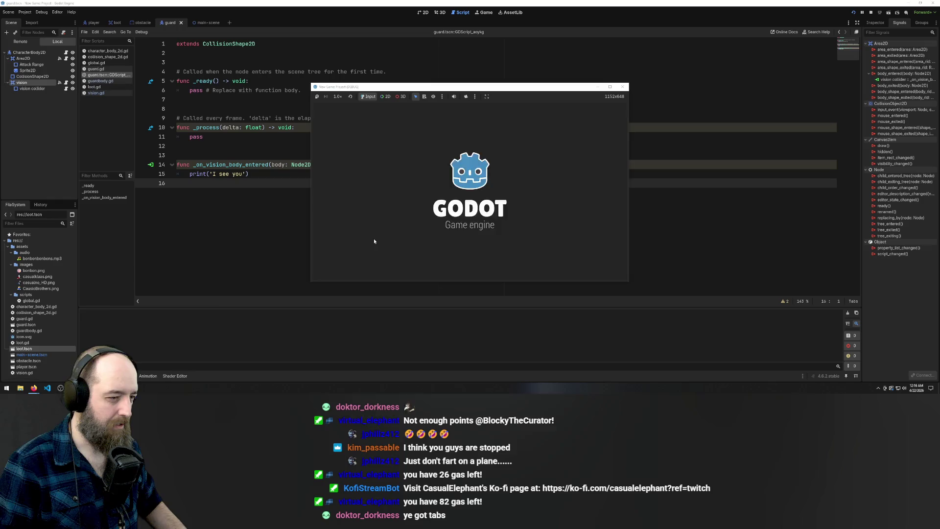
# - Walk the player around collecting bonbons with the arrow keys, then close the game window
pyautogui.press('Left')
pyautogui.press('Down')
pyautogui.press('Right')
pyautogui.press('Up')
pyautogui.press('Left')
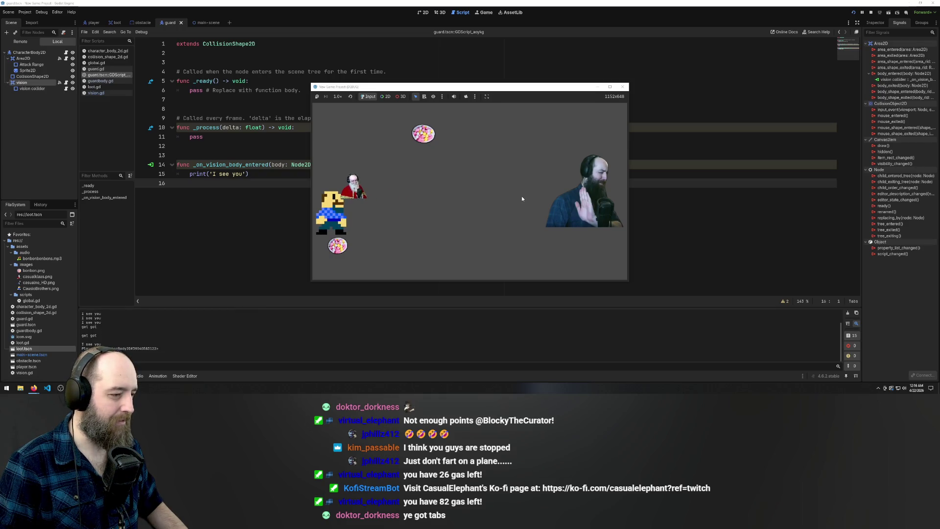
pyautogui.press('Down')
pyautogui.press('Left')
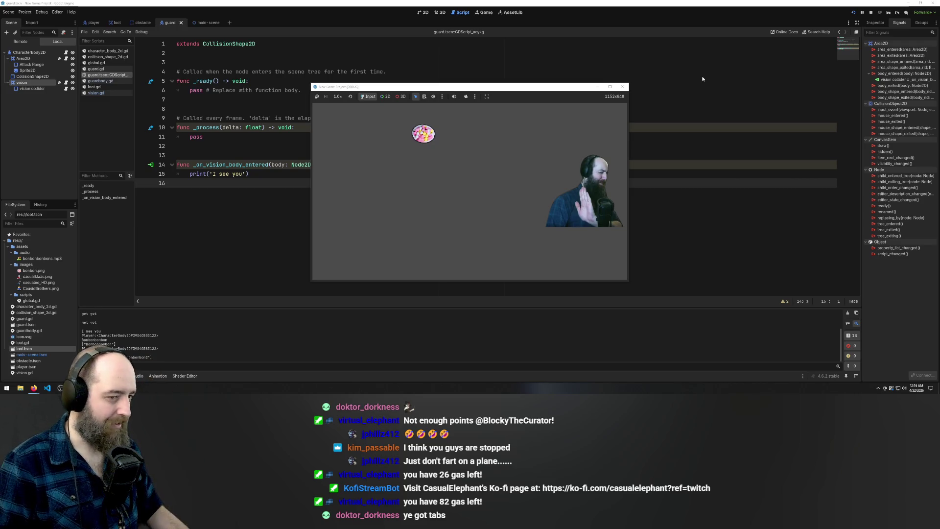
pyautogui.click(623, 88)
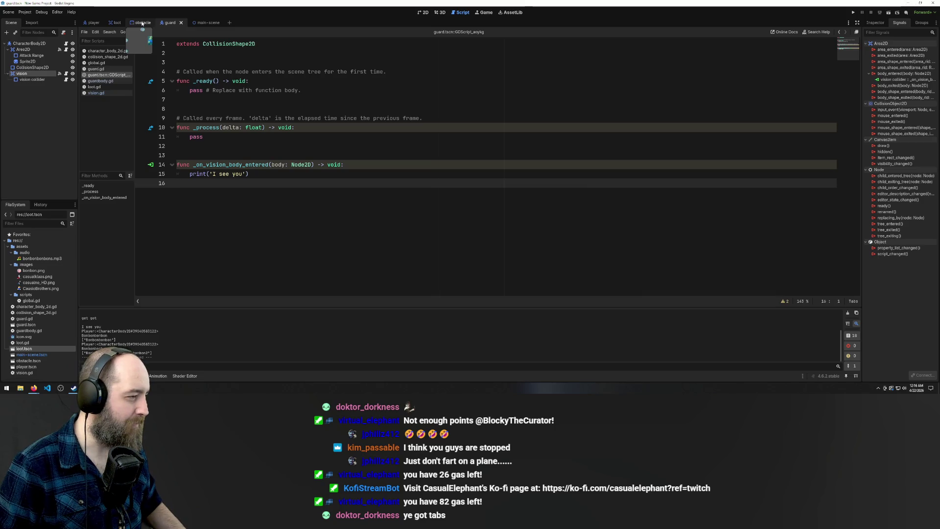
# - In guard.gd, change the SPEED value's digit to 2
pyautogui.click(96, 69)
pyautogui.click(220, 63)
pyautogui.press('Delete')
pyautogui.write('20')
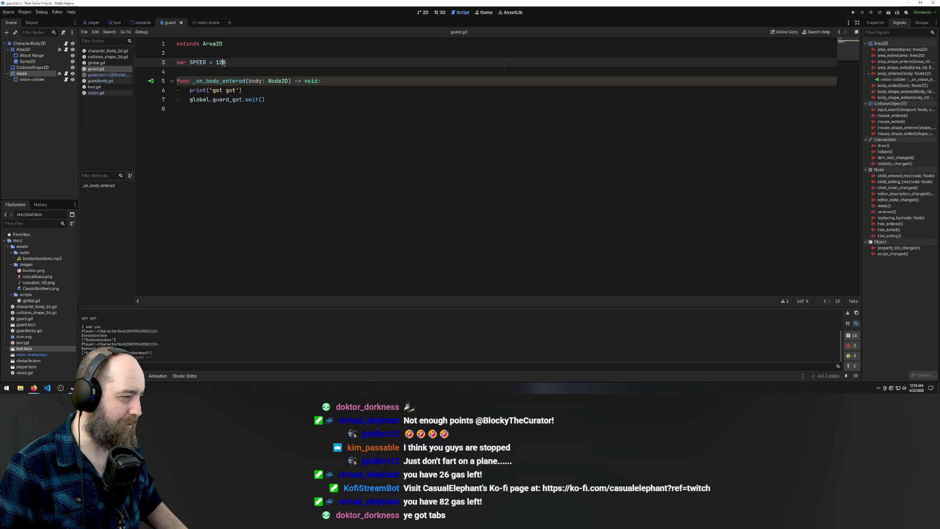
pyautogui.click(305, 90)
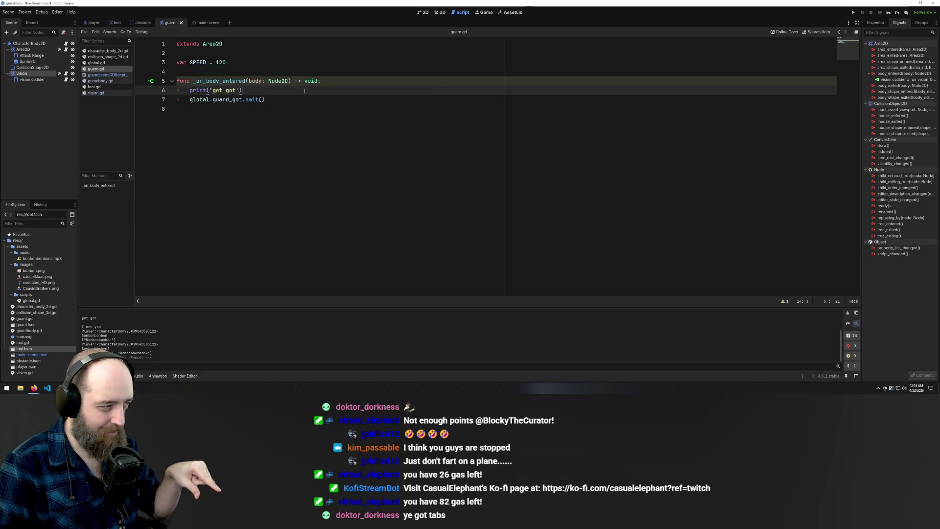
# - Run the game and walk the player left, down and back up collecting bonbons
pyautogui.press('F5')
pyautogui.click(412, 127)
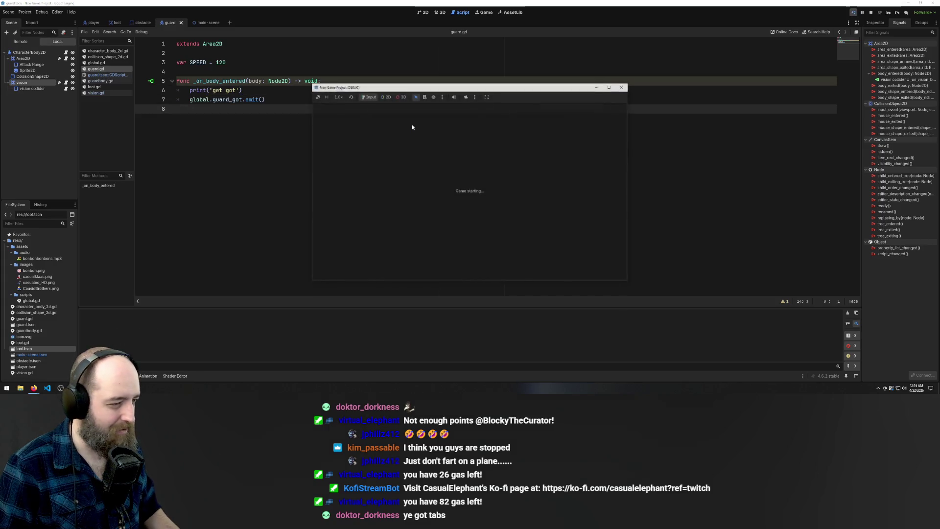
pyautogui.press('Left')
pyautogui.press('Down')
pyautogui.press('Left')
pyautogui.press('Up')
pyautogui.press('Up')
pyautogui.press('Right')
# - Lead the player down-left toward the guard, then close the game window
pyautogui.press('Right')
pyautogui.press('Right')
pyautogui.press('Up')
pyautogui.press('Right')
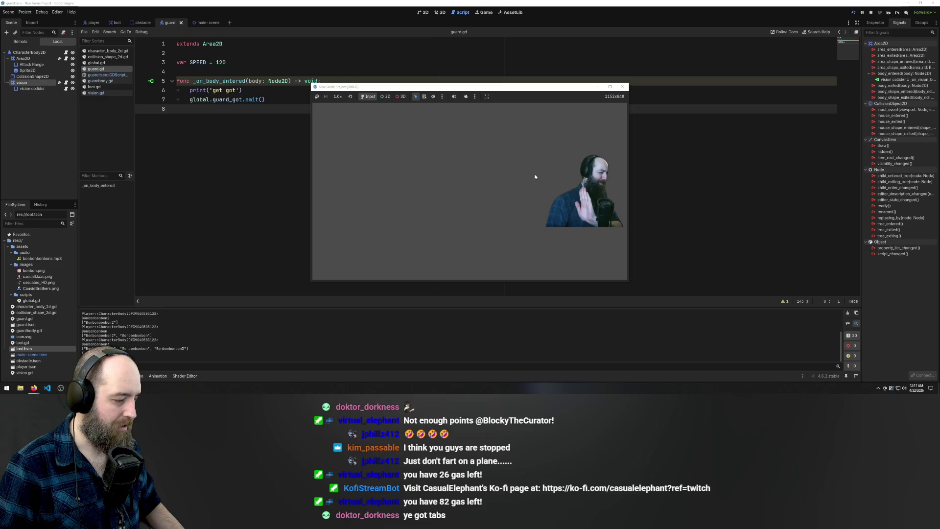
pyautogui.press('Down')
pyautogui.press('Left')
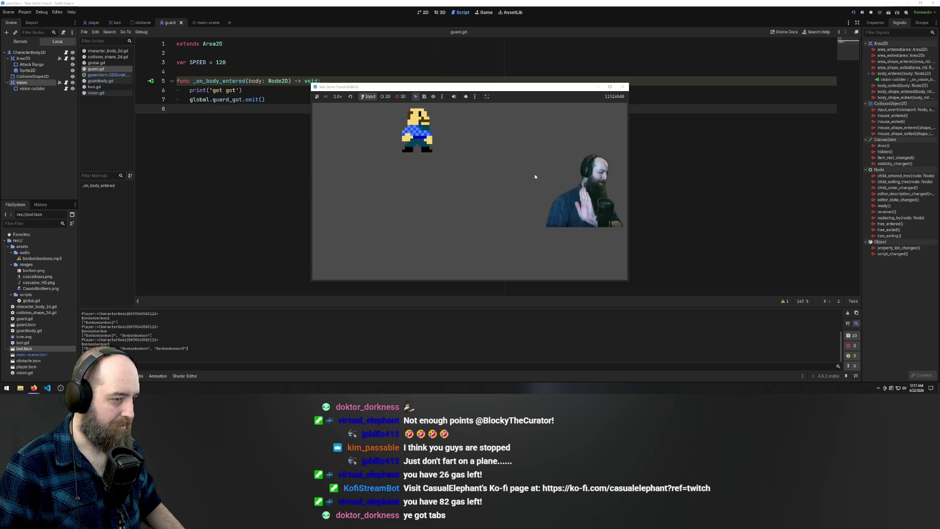
pyautogui.press('Down')
pyautogui.press('Left')
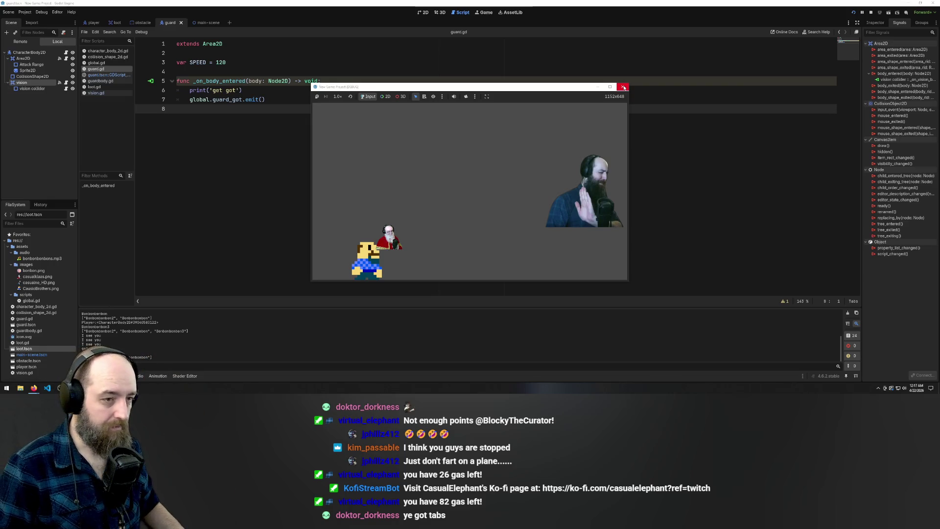
pyautogui.click(624, 87)
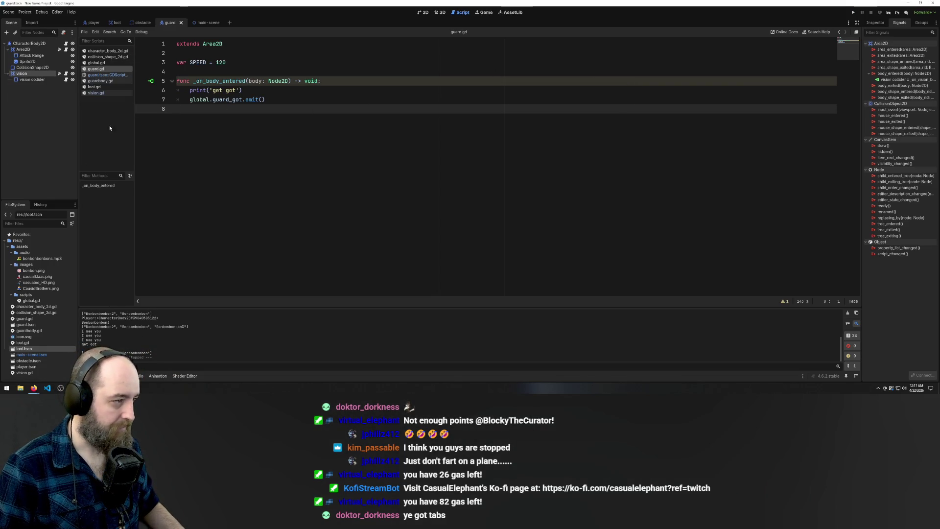
# - Delete the 'var SPEED = 120' line and its blank line from guard.gd
pyautogui.click(206, 71)
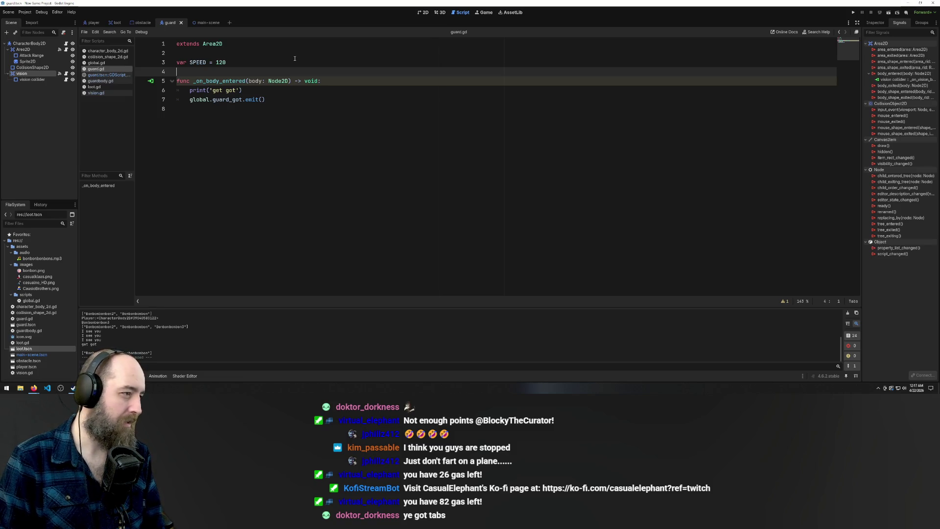
pyautogui.moveTo(291, 59); pyautogui.dragTo(145, 67)
pyautogui.press('BackSpace')
pyautogui.press('BackSpace')
pyautogui.press('Delete')
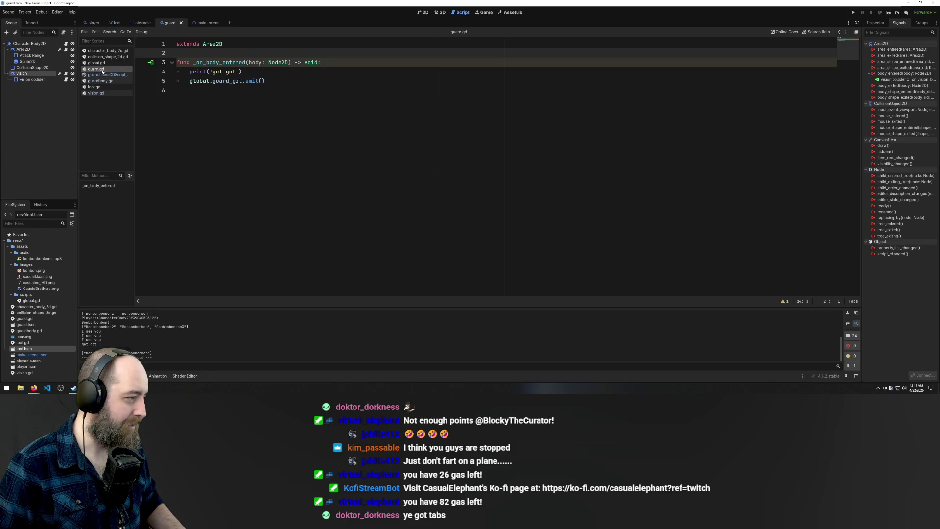
pyautogui.click(96, 63)
pyautogui.click(96, 69)
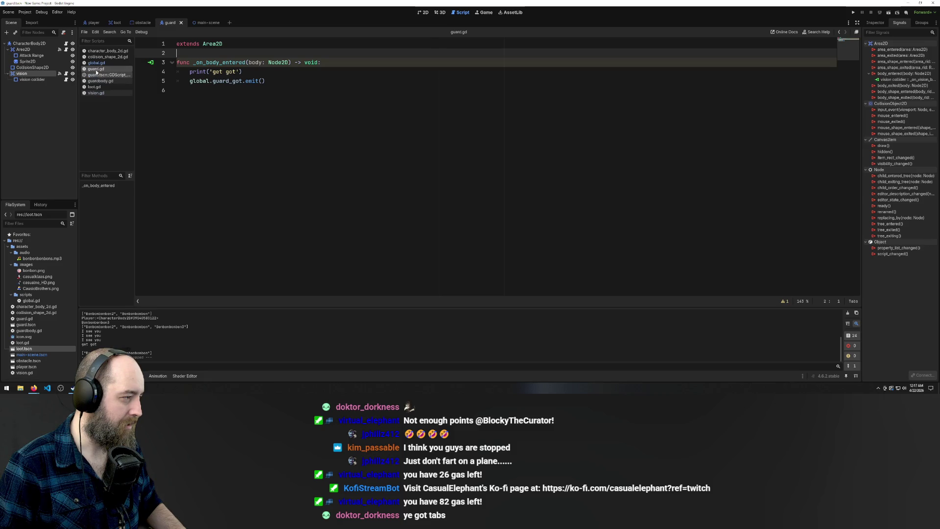
# - Close the built-in guard.tscn script and return to guard.gd
pyautogui.click(103, 75)
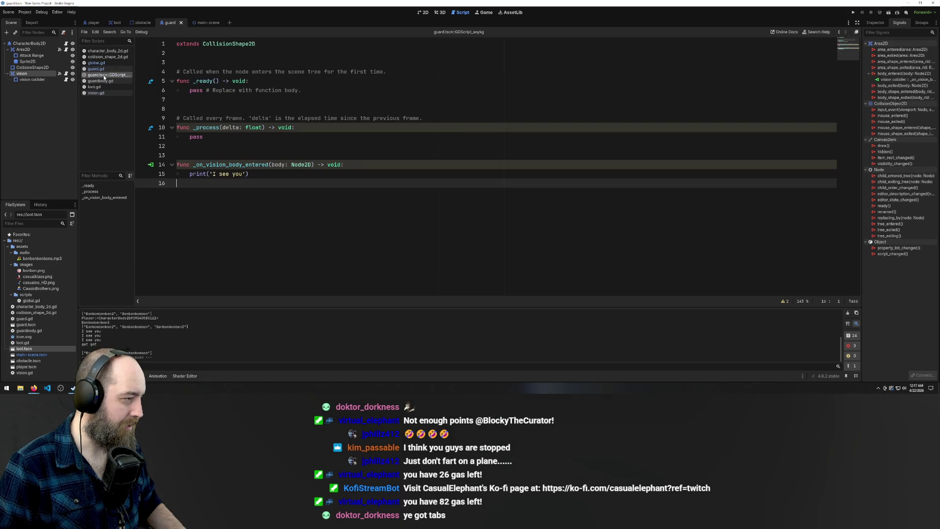
pyautogui.rightClick(104, 77)
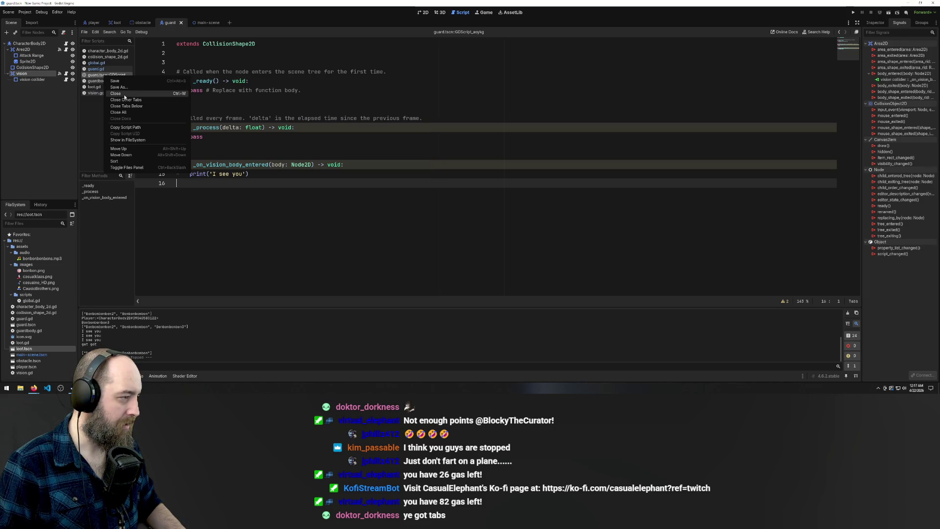
pyautogui.click(125, 95)
pyautogui.click(101, 64)
pyautogui.click(100, 69)
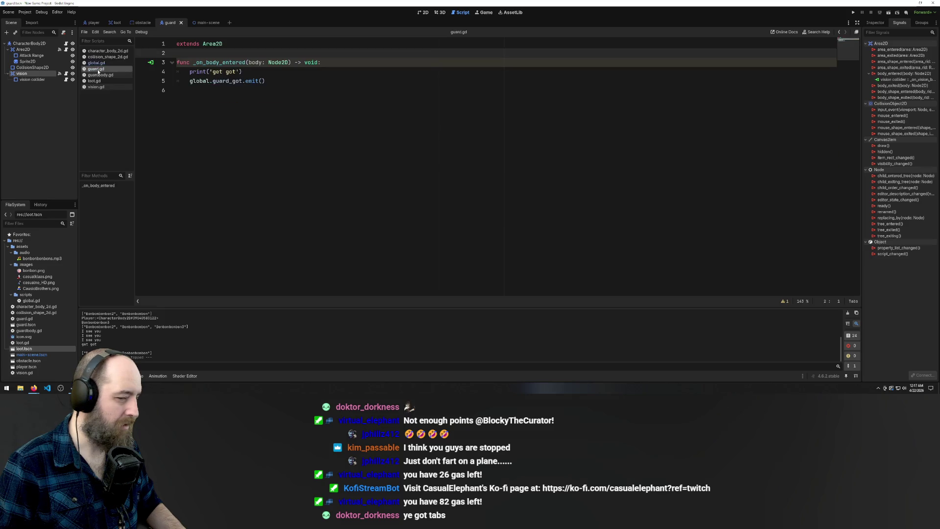
# - Check global.gd's signals, then set guardbody.gd's SPEED constant from 150.0 to 120.0
pyautogui.click(100, 63)
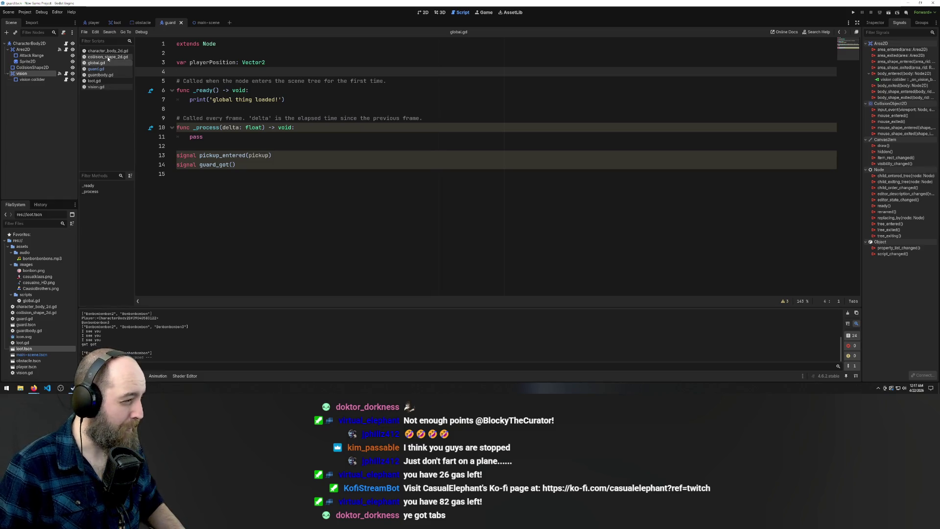
pyautogui.click(101, 74)
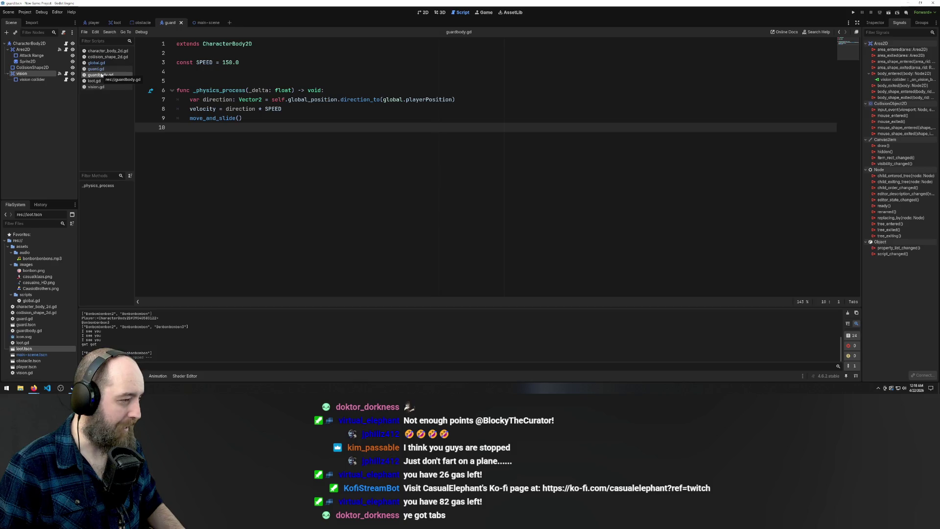
pyautogui.click(225, 62)
pyautogui.write('2')
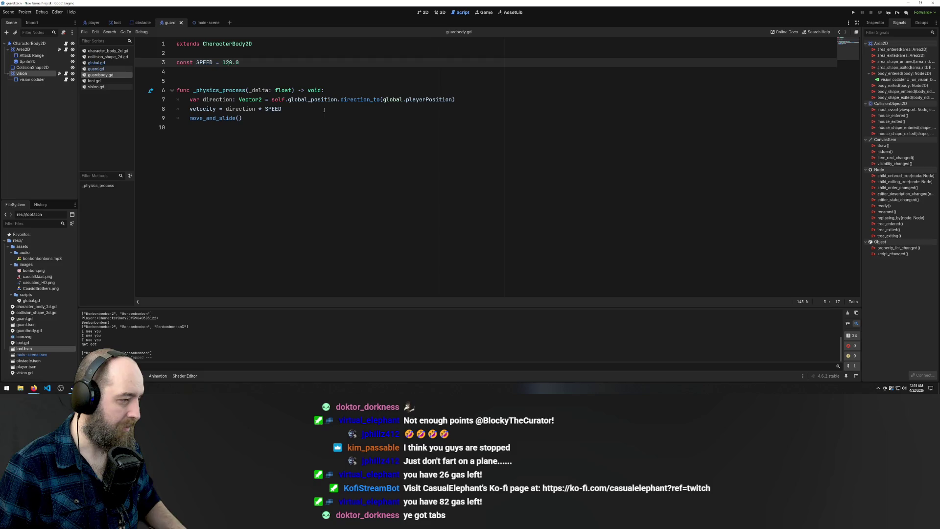
pyautogui.click(293, 112)
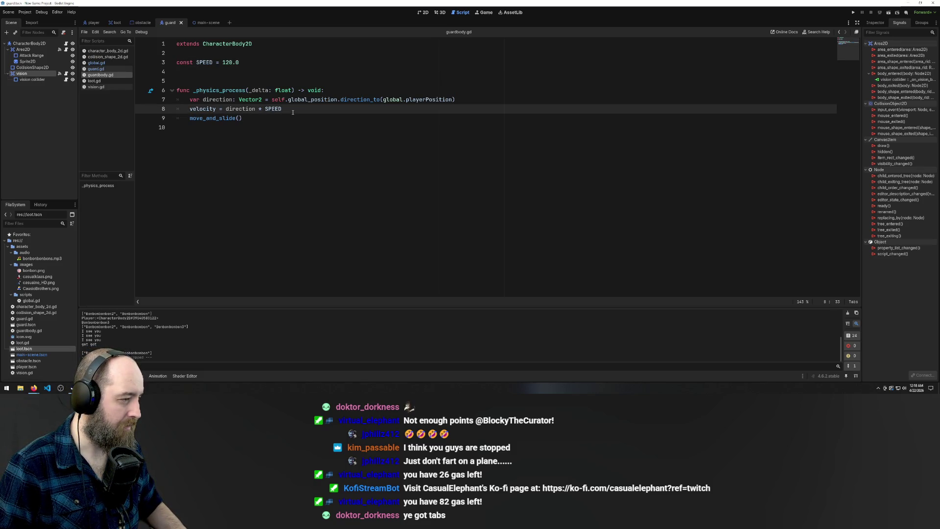
pyautogui.click(308, 153)
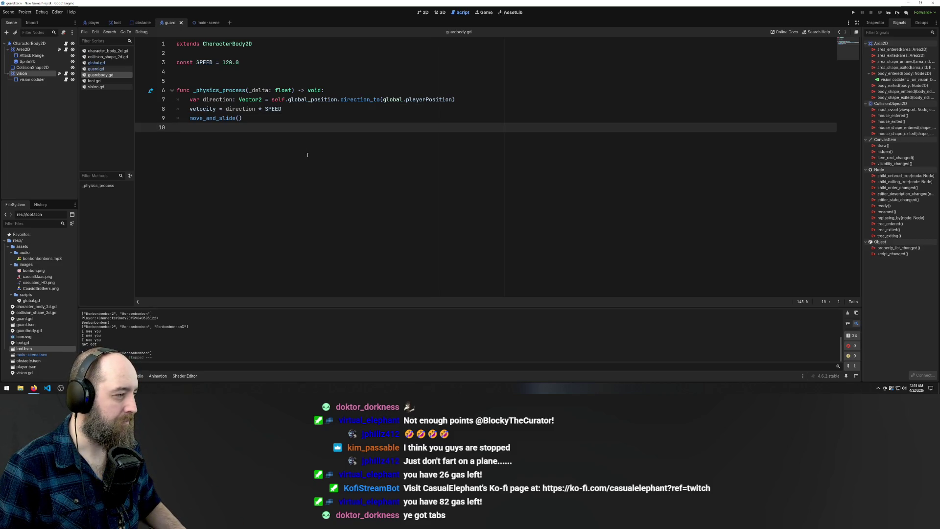
# - Select all of vision.gd, paste over it, then undo the duplicated paste
pyautogui.click(102, 75)
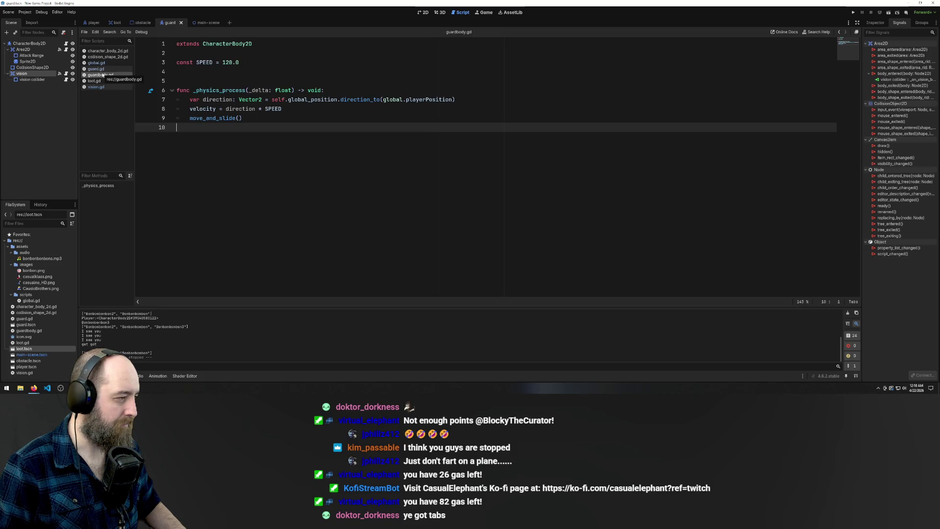
pyautogui.click(100, 87)
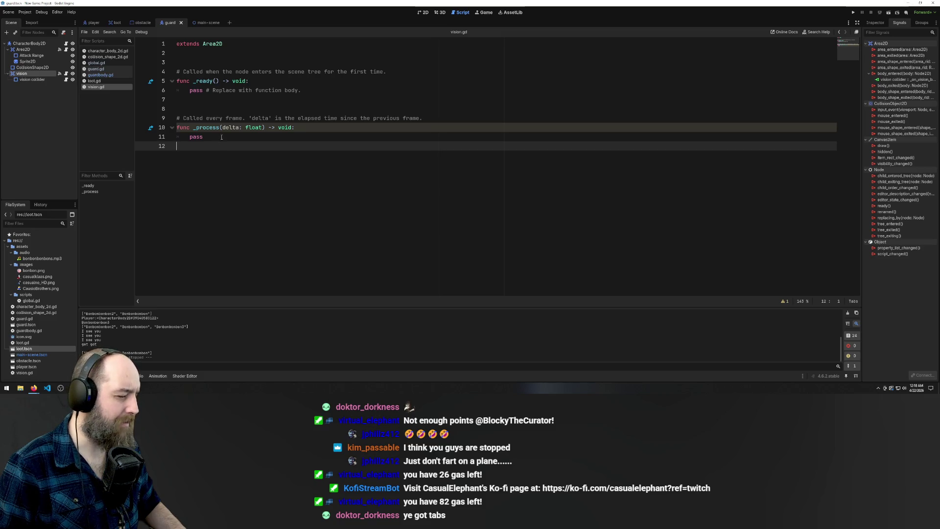
pyautogui.hotkey('ctrl', 'a')
pyautogui.hotkey('ctrl', 'c')
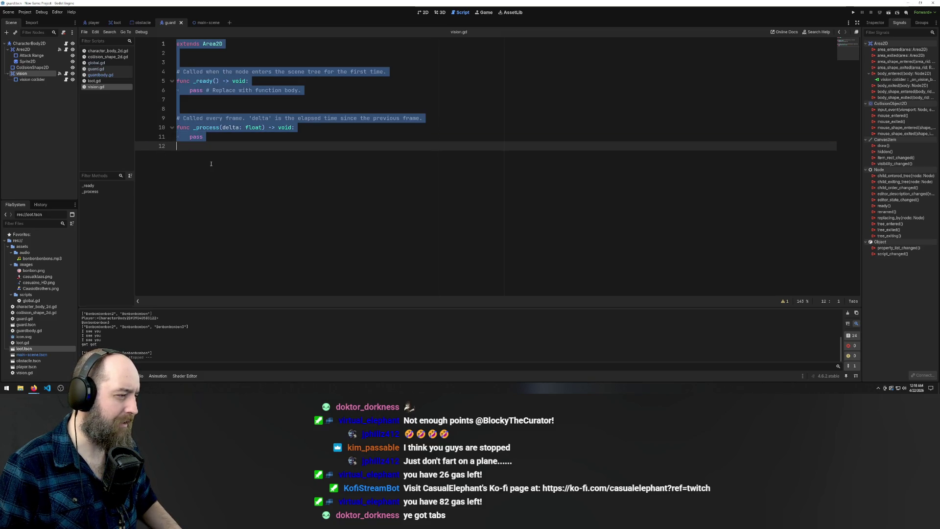
pyautogui.click(211, 163)
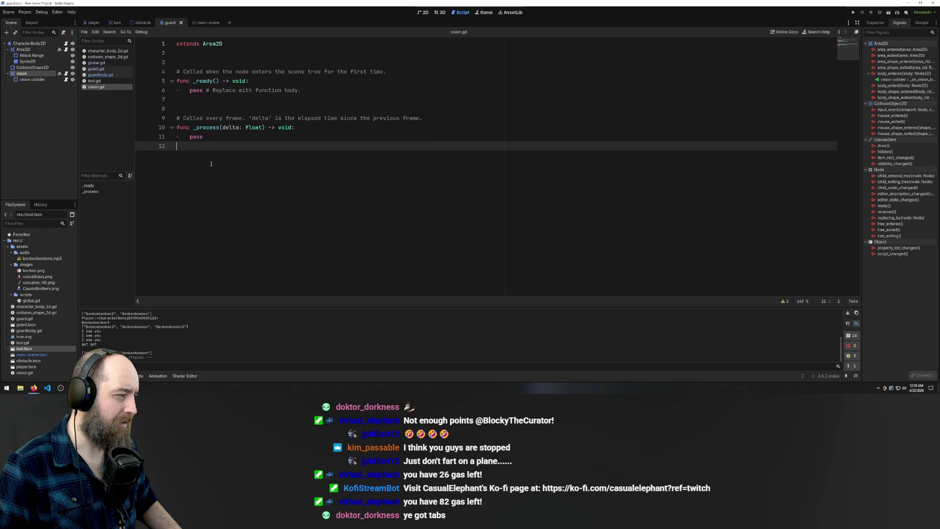
pyautogui.hotkey('ctrl', 'a')
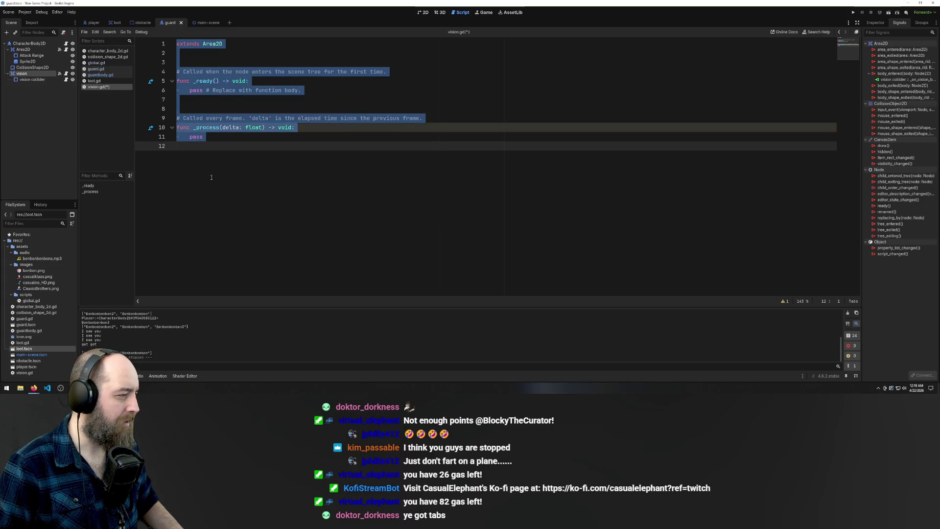
pyautogui.hotkey('ctrl', 'v')
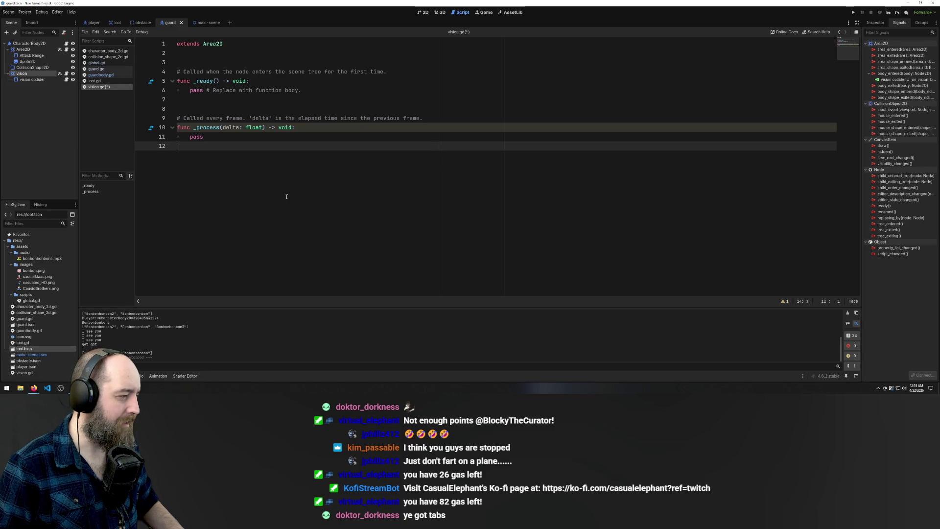
pyautogui.hotkey('ctrl', 'v')
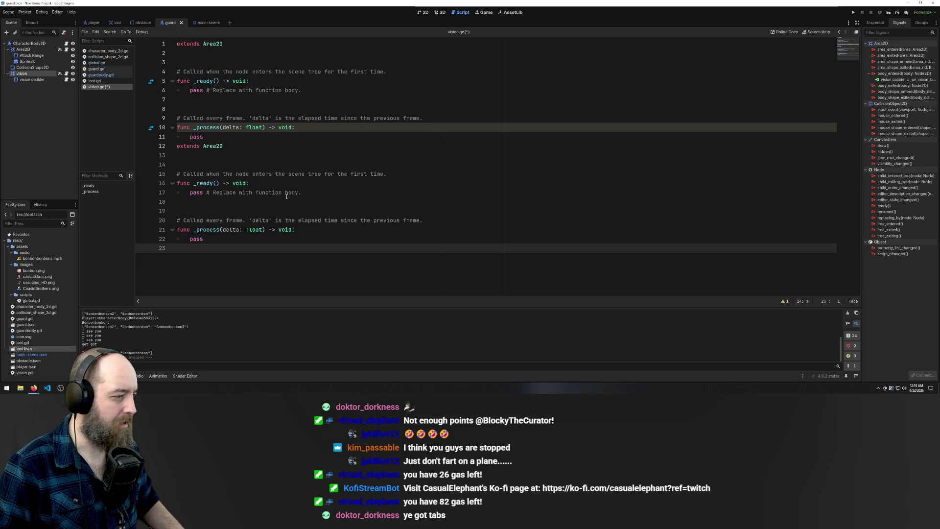
pyautogui.hotkey('ctrl', 'z')
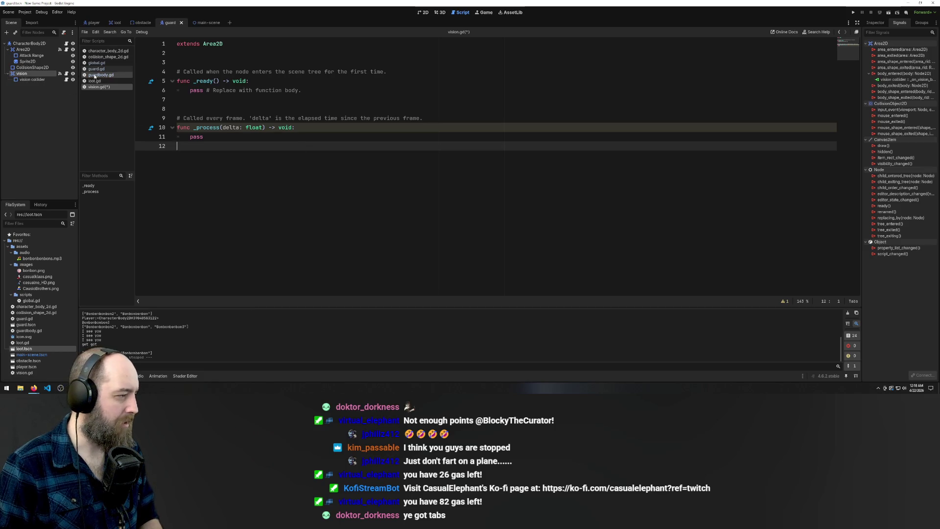
# - Add an empty line 13 at the end of vision.gd
pyautogui.click(97, 69)
pyautogui.click(98, 75)
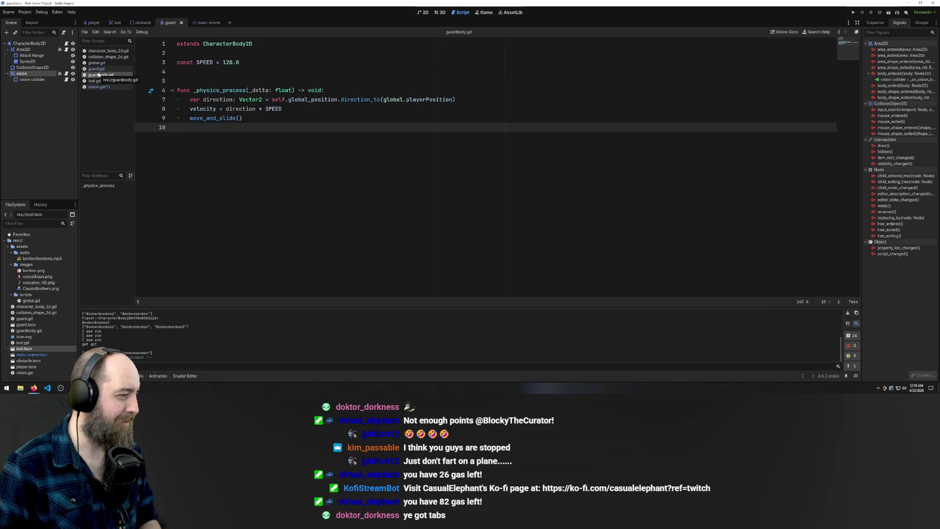
pyautogui.click(99, 87)
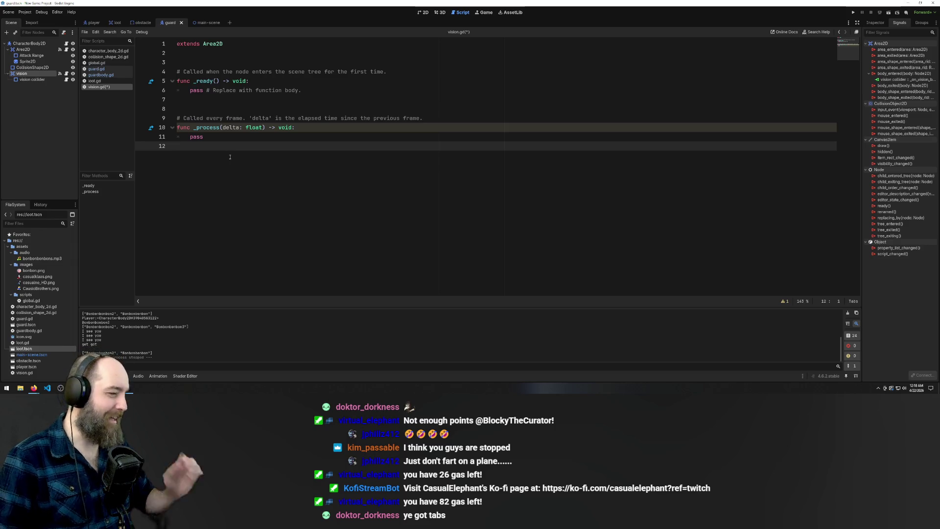
pyautogui.press('Return')
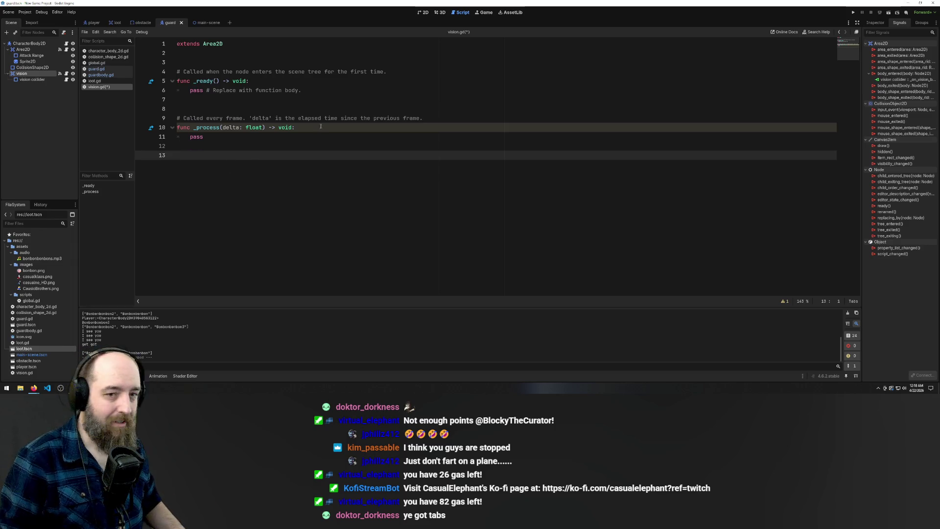
pyautogui.click(903, 80)
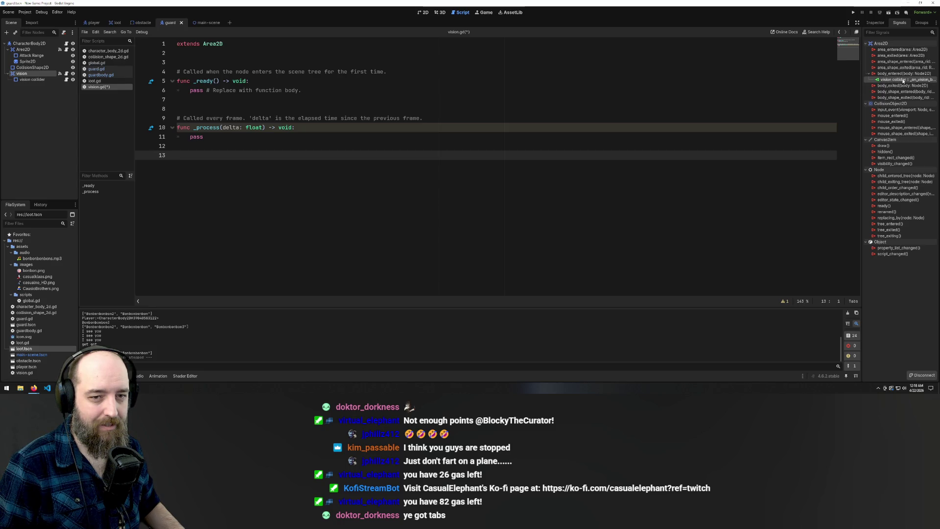
# - Disconnect the old vision connection and reconnect body_entered to CharacterBody2D's guardbody.gd
pyautogui.rightClick(903, 81)
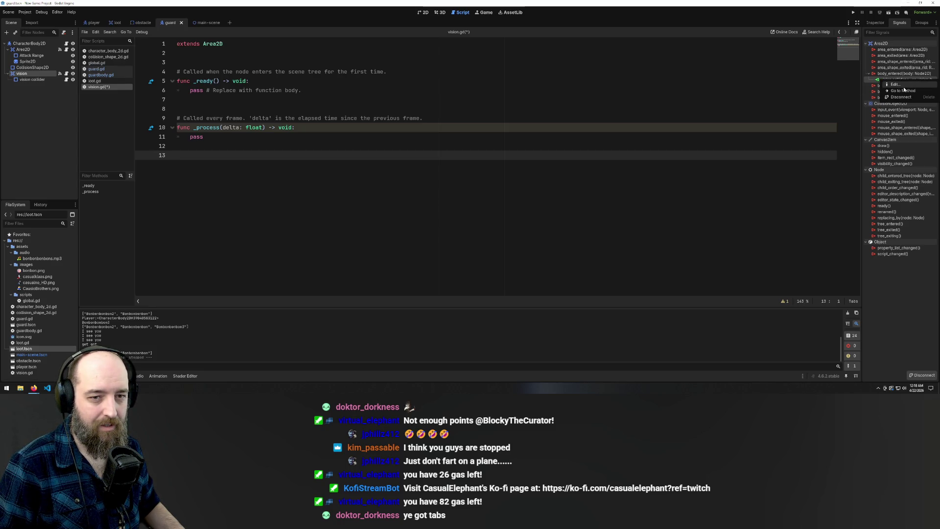
pyautogui.click(901, 96)
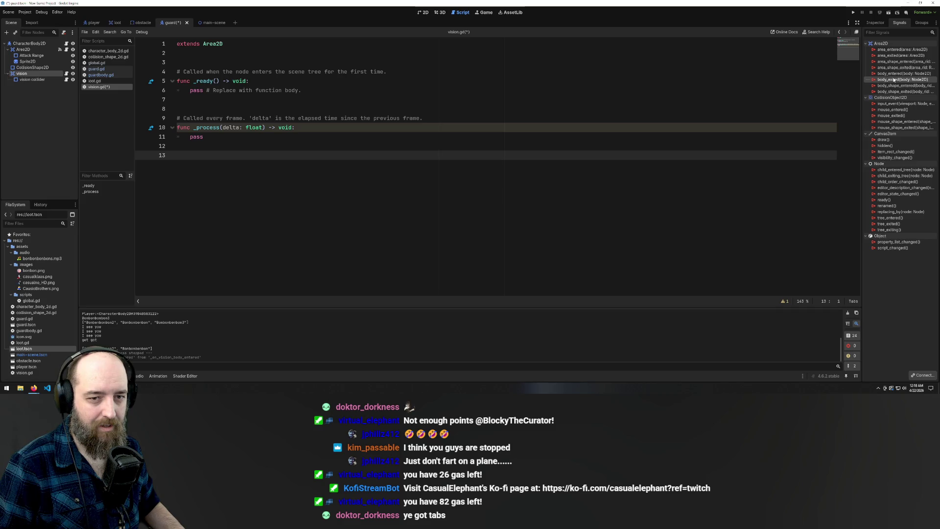
pyautogui.rightClick(894, 79)
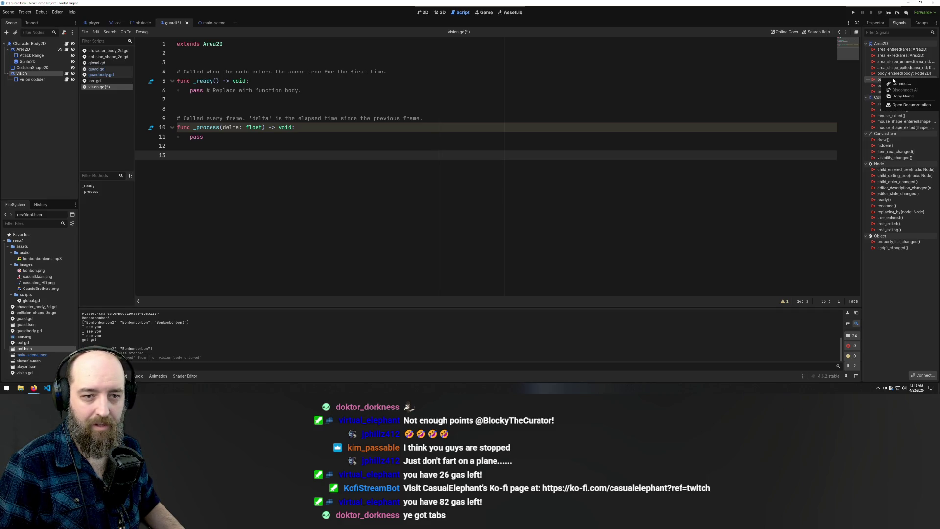
pyautogui.click(895, 75)
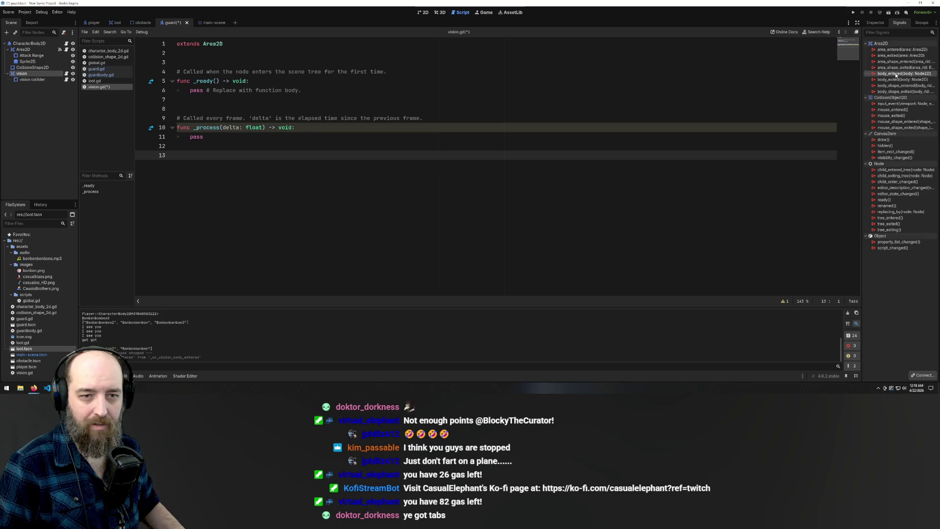
pyautogui.rightClick(895, 76)
pyautogui.click(899, 80)
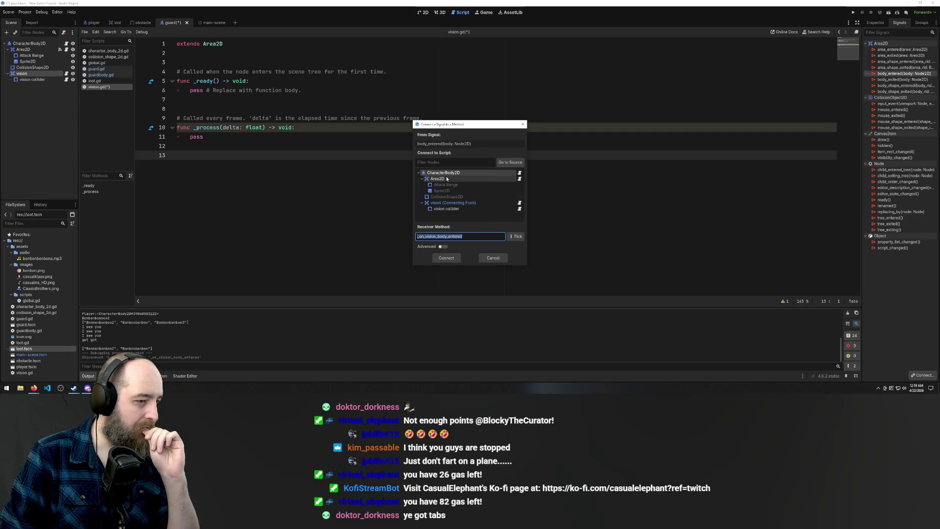
pyautogui.click(446, 258)
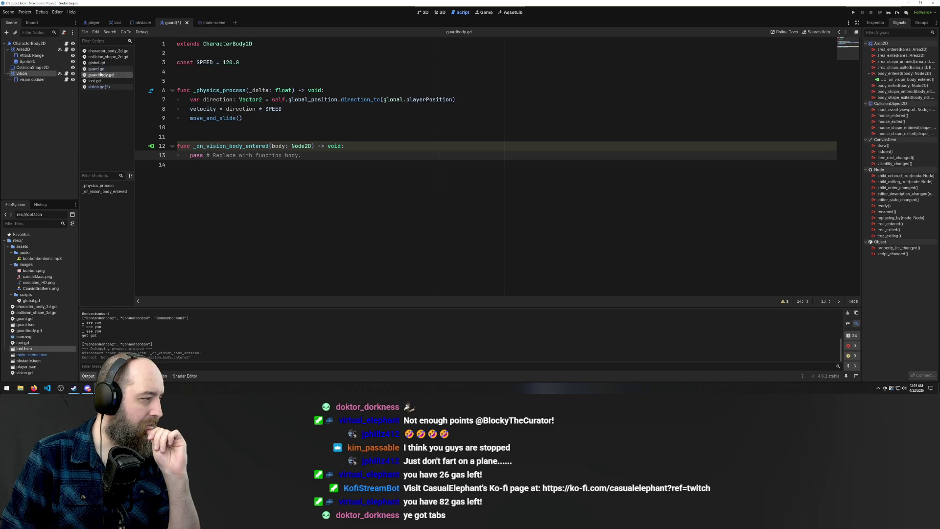
pyautogui.click(276, 174)
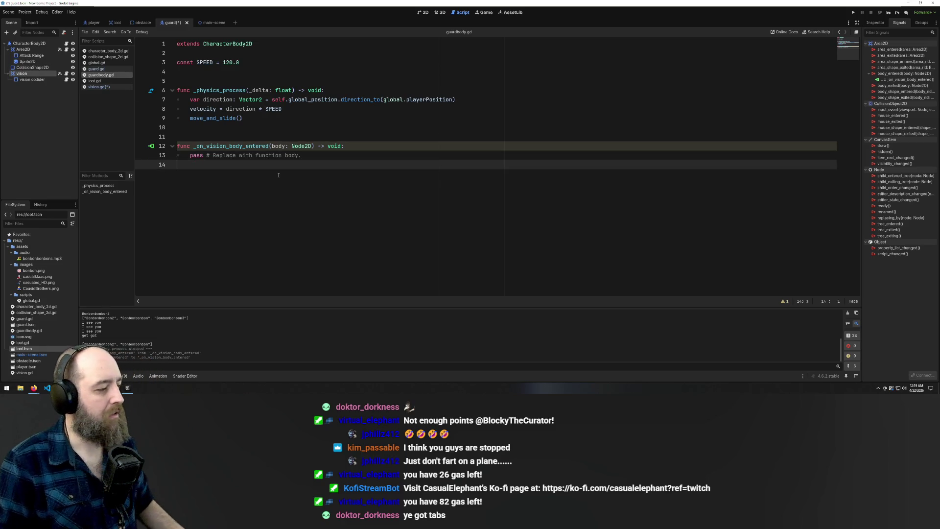
# - Undo the new _on_vision_body_entered handler in guardbody.gd
pyautogui.hotkey('ctrl', 'z')
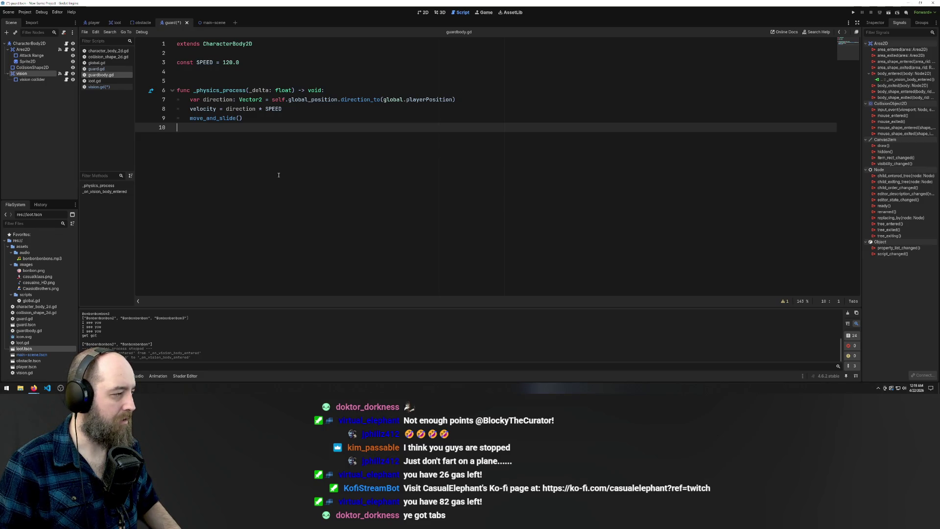
pyautogui.hotkey('ctrl', 'shift', 'z')
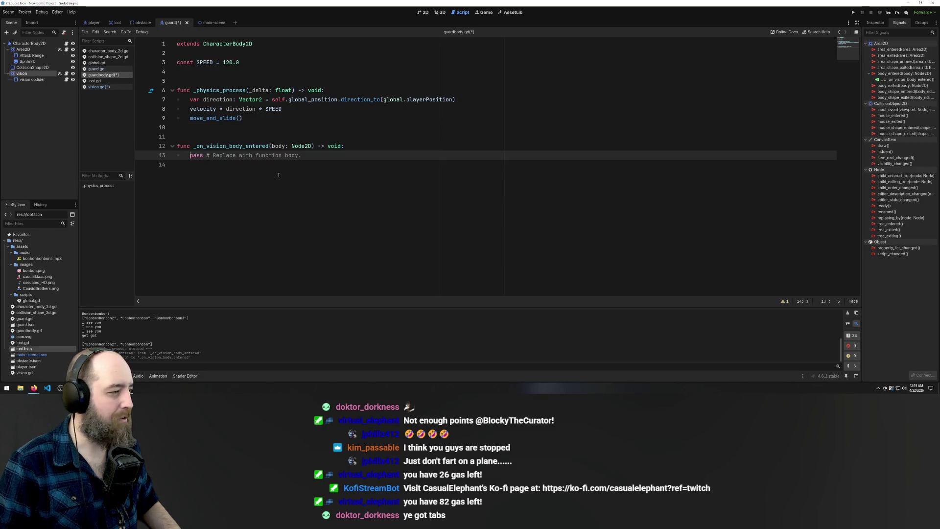
pyautogui.hotkey('ctrl', 'z')
pyautogui.click(98, 86)
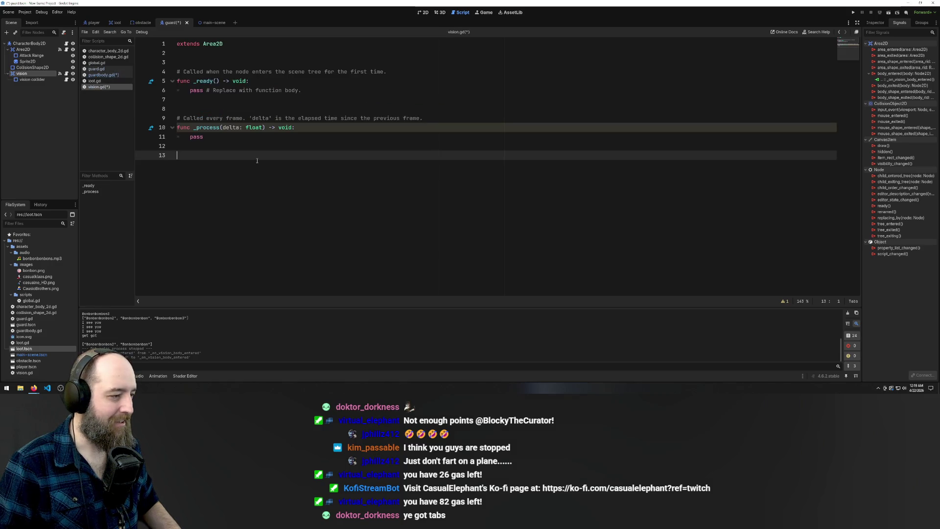
# - Disconnect the _on_vision_body_entered connection and trim vision.gd's trailing blank line
pyautogui.click(904, 80)
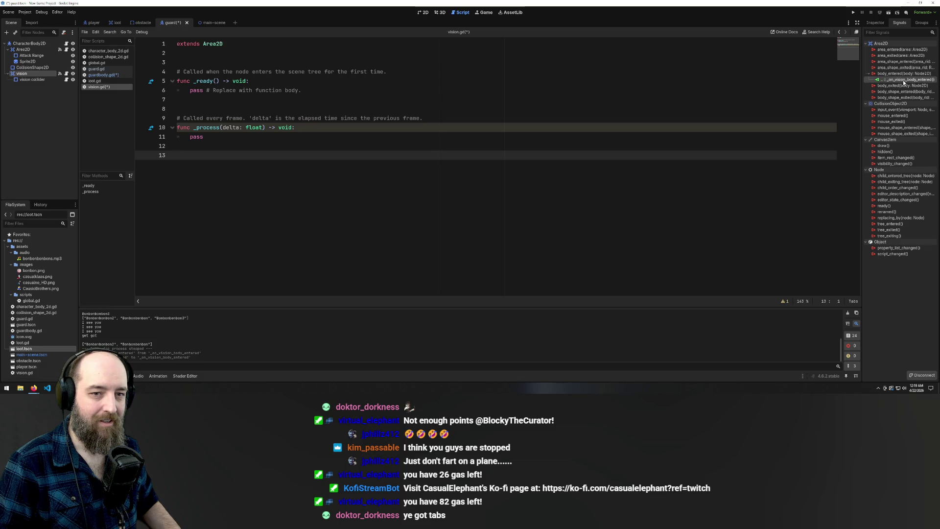
pyautogui.rightClick(904, 81)
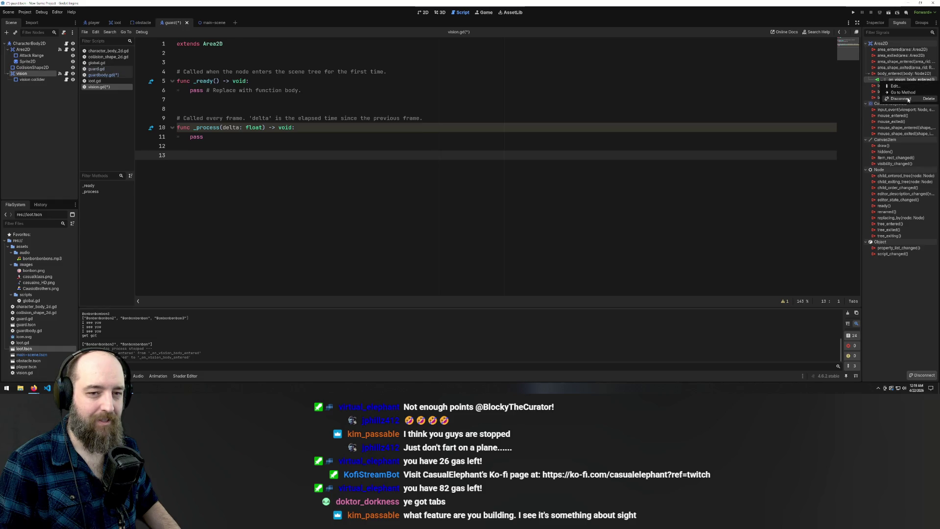
pyautogui.click(907, 98)
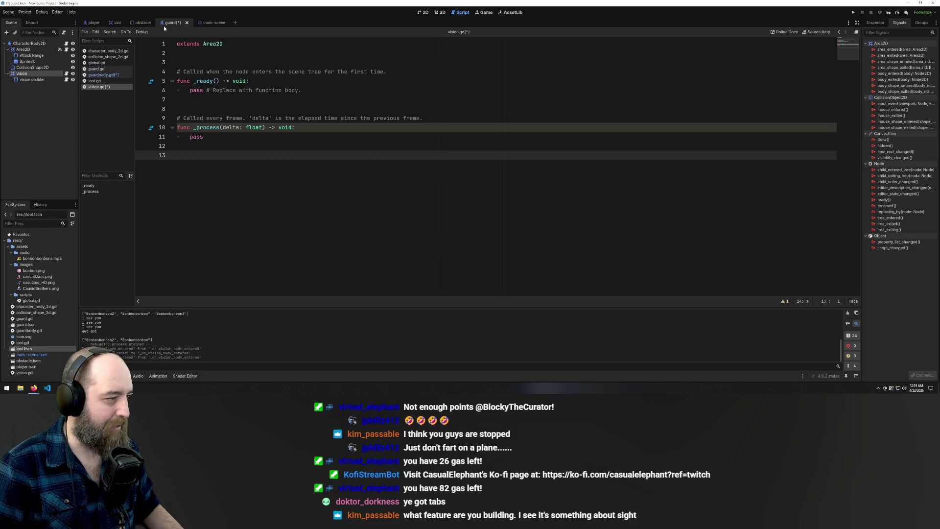
pyautogui.press('BackSpace')
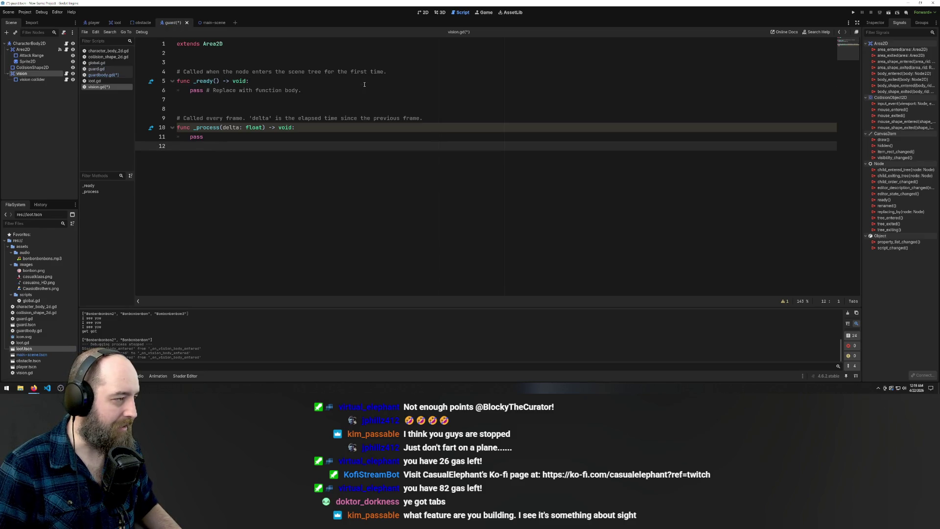
pyautogui.press('Return')
pyautogui.click(213, 23)
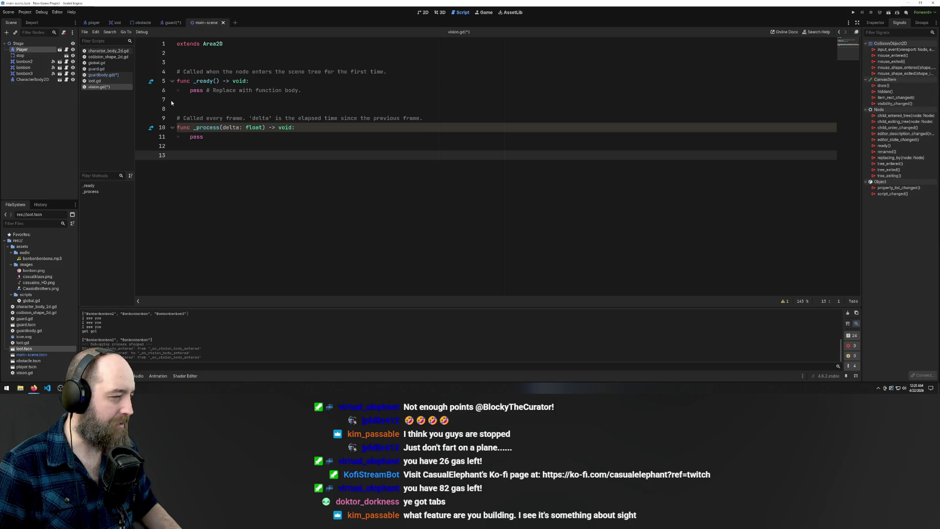
pyautogui.click(168, 23)
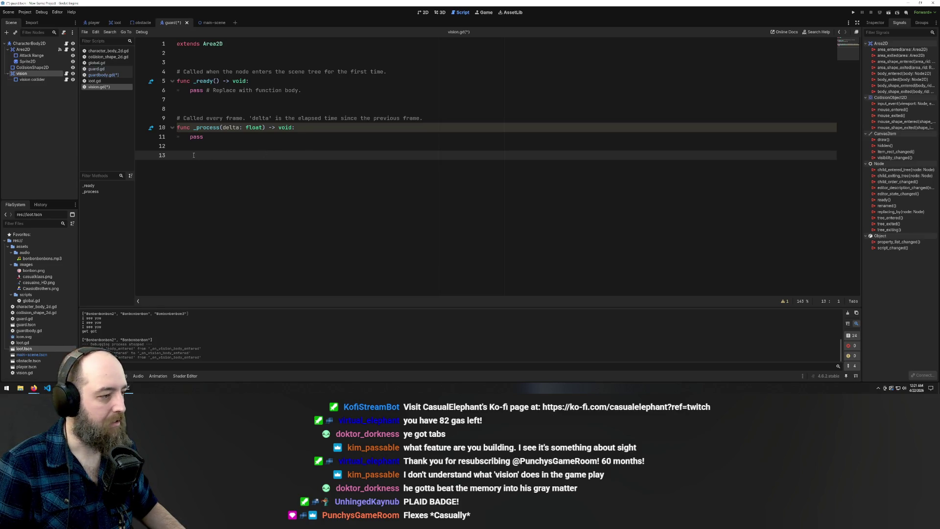
# - Restore SPEED to 120.0 in guardBody.gd and save the scripts
pyautogui.click(100, 75)
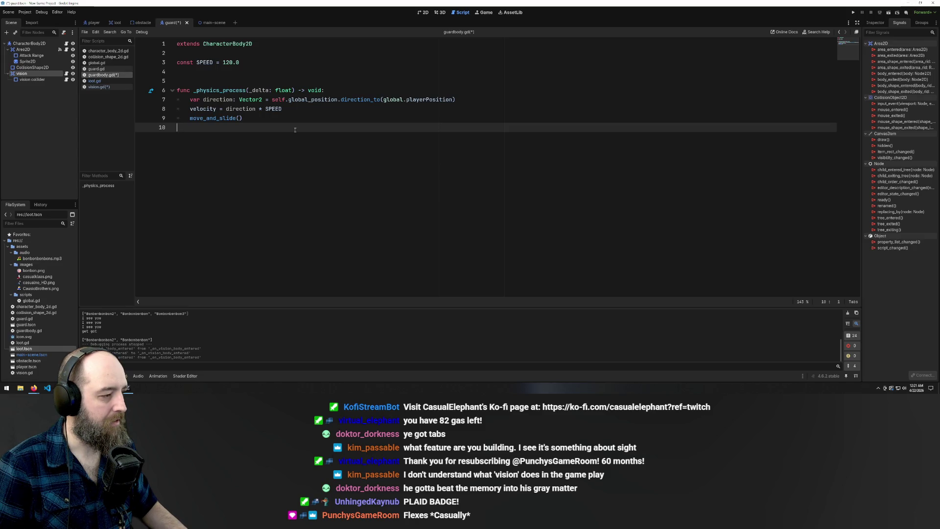
pyautogui.click(424, 94)
pyautogui.hotkey('ctrl', 'z')
pyautogui.hotkey('ctrl', 'z')
pyautogui.hotkey('ctrl', 'y')
pyautogui.hotkey('ctrl', 'y')
pyautogui.hotkey('ctrl', 's')
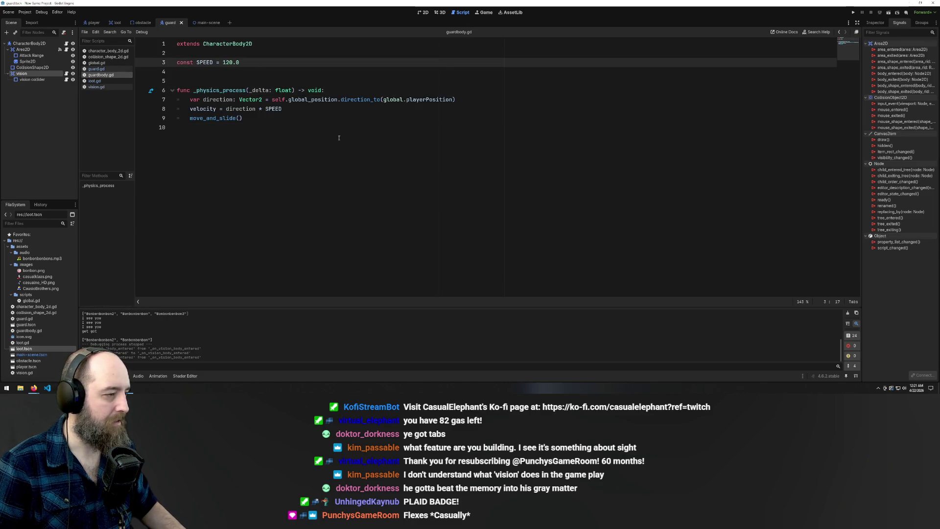
pyautogui.press('Down')
pyautogui.press('Down')
pyautogui.press('Down')
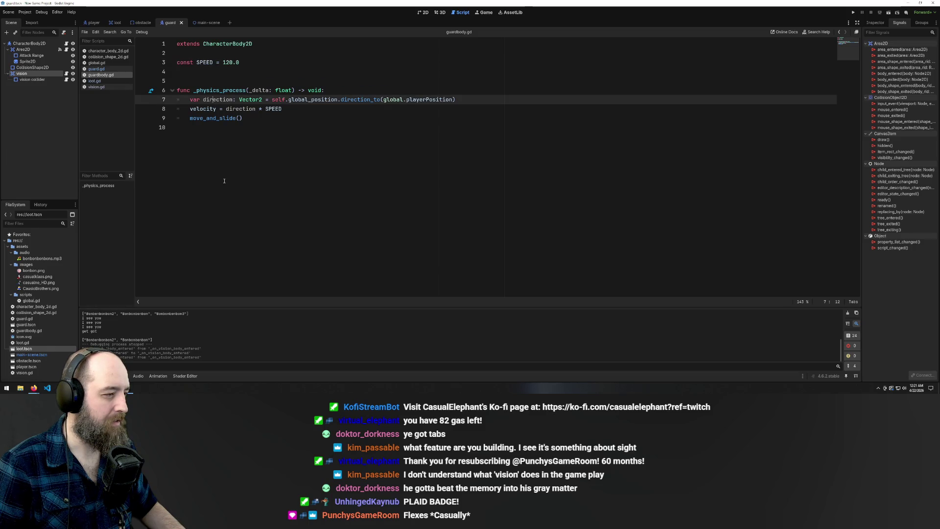
pyautogui.click(224, 182)
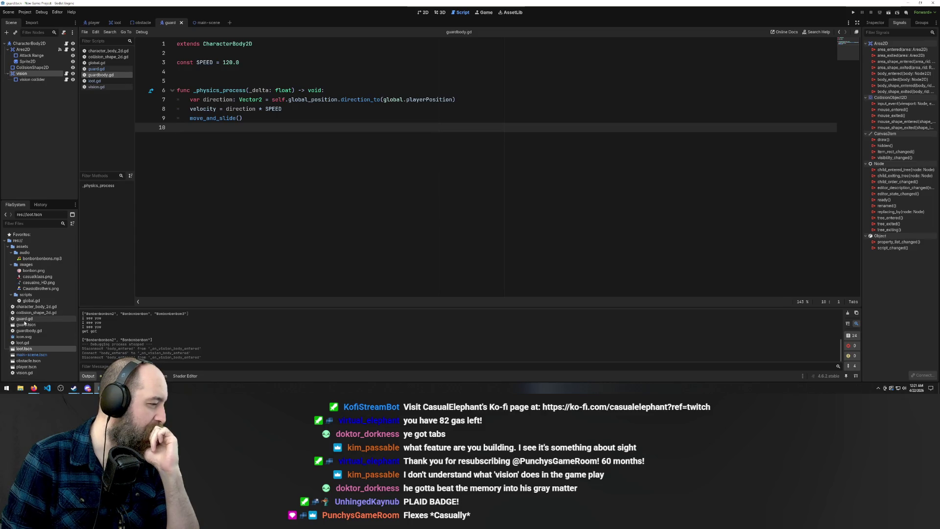
# - Open global.gd from the FileSystem dock to view its pickup_entered and guard_got signals
pyautogui.click(30, 301)
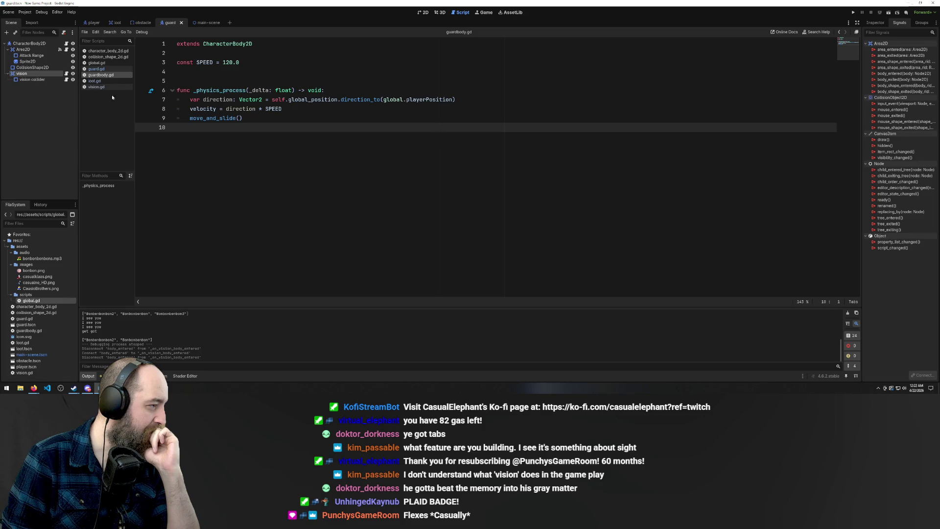
pyautogui.click(98, 63)
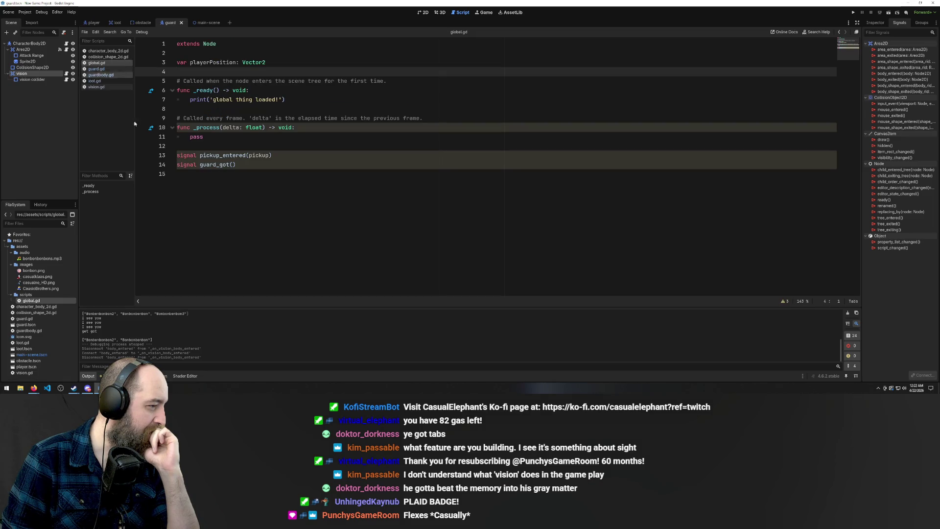
pyautogui.click(258, 217)
pyautogui.click(200, 164)
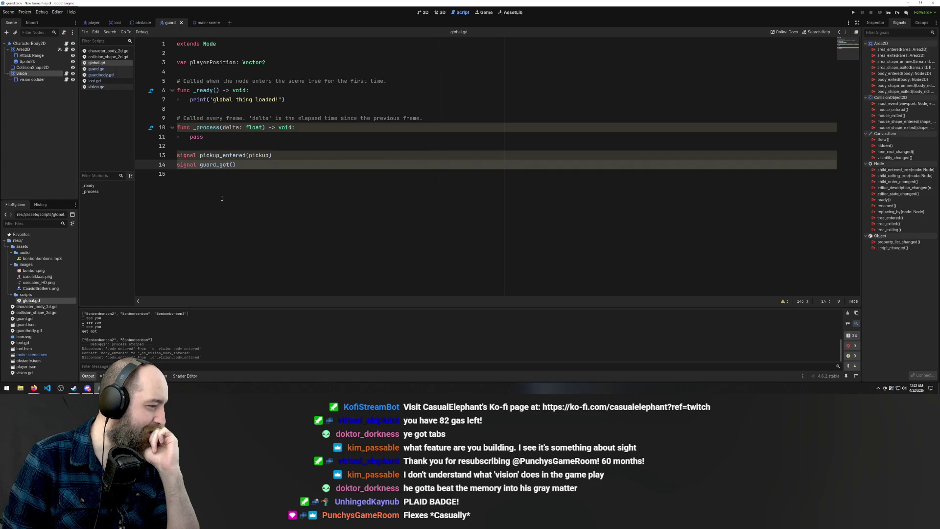
# - Add 'signal guard_sees()' on line 15 of global.gd and save it
pyautogui.click(305, 178)
pyautogui.write('signal g')
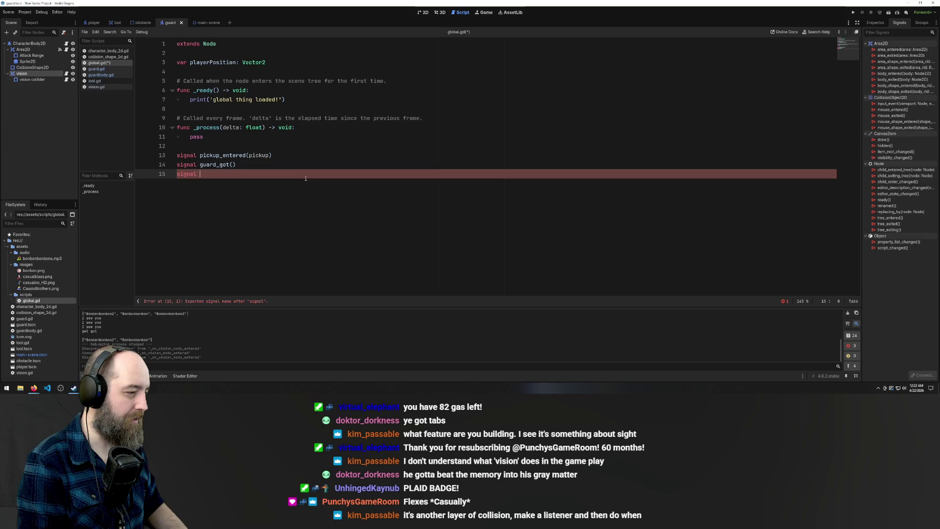
pyautogui.write('ua')
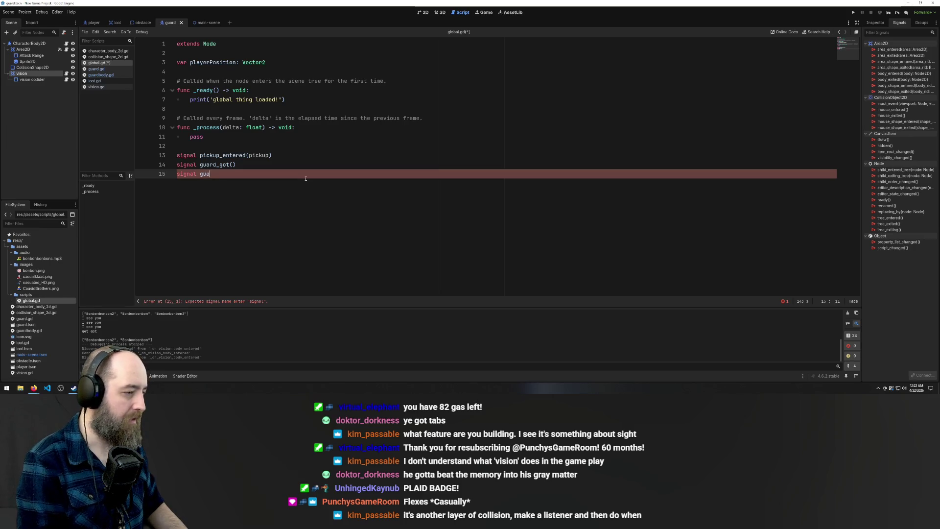
pyautogui.write('rd_s')
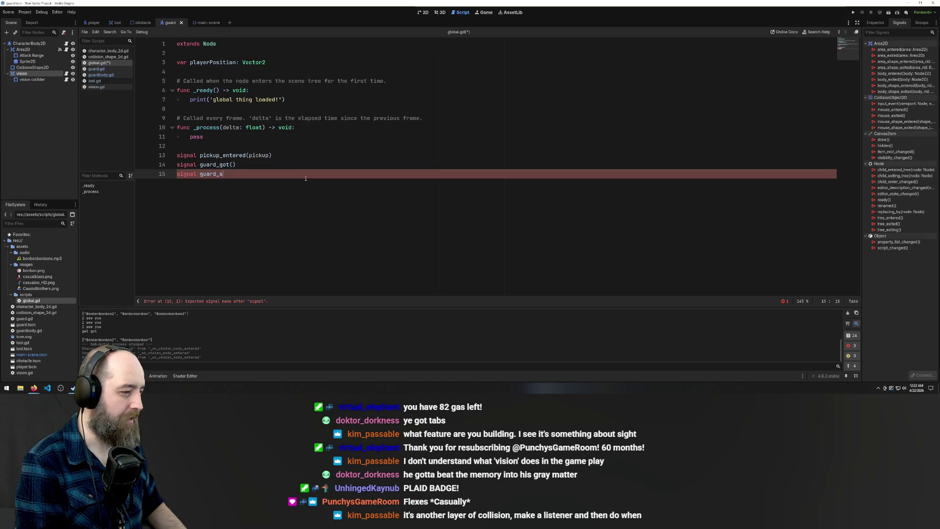
pyautogui.write('ees(')
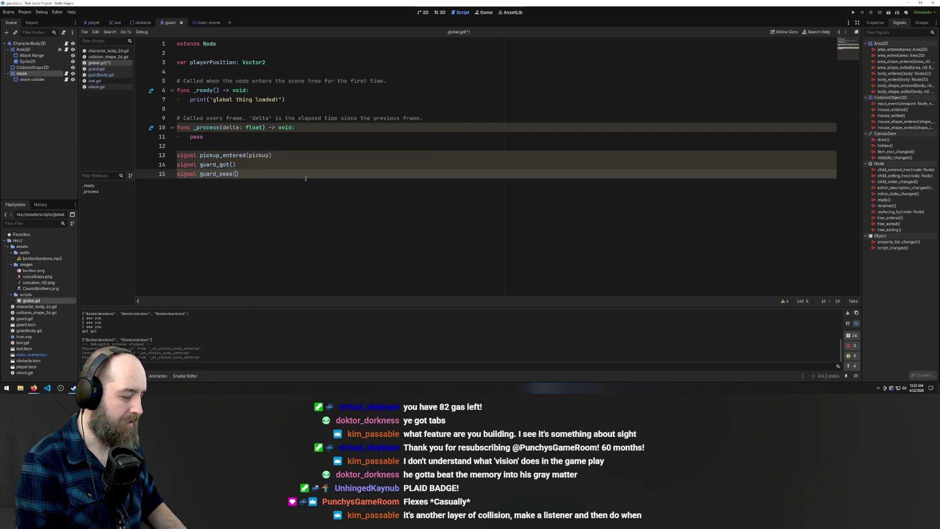
pyautogui.hotkey('ctrl', 's')
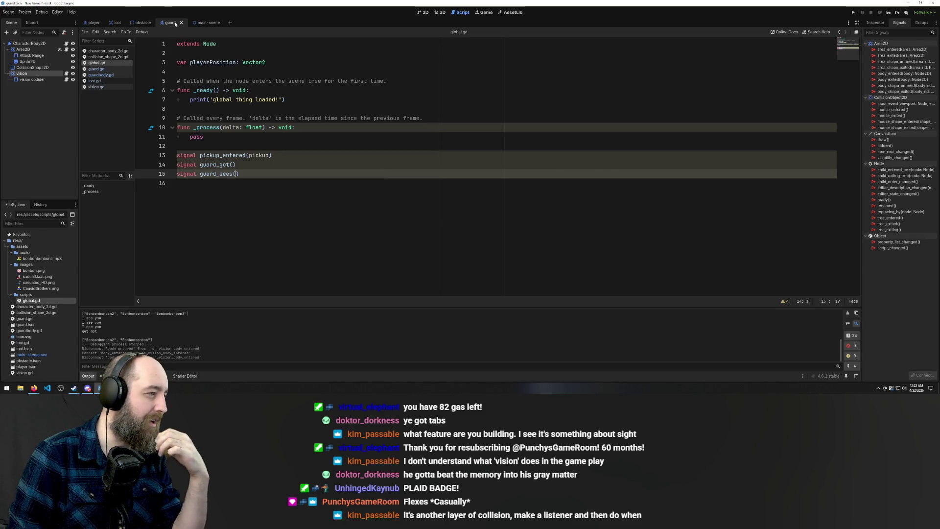
# - Switch from guard.gd to the vision node's script vision.gd, then back to global.gd
pyautogui.click(105, 68)
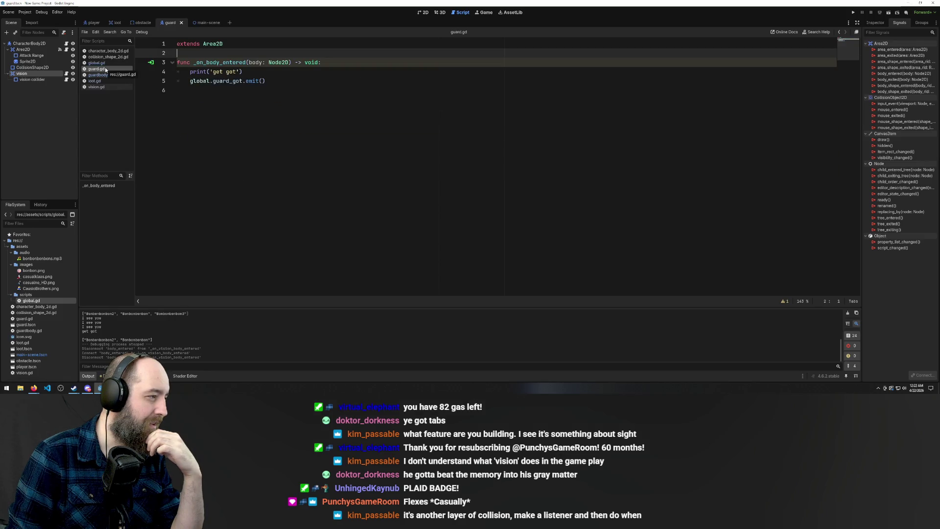
pyautogui.click(101, 74)
pyautogui.click(98, 69)
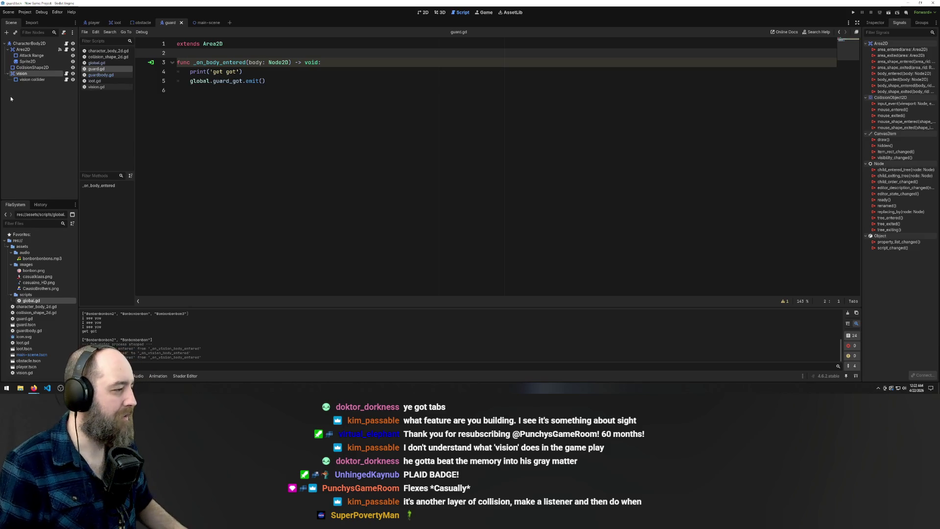
pyautogui.keyDown('ctrl'); pyautogui.click(34, 80); pyautogui.keyUp('ctrl')
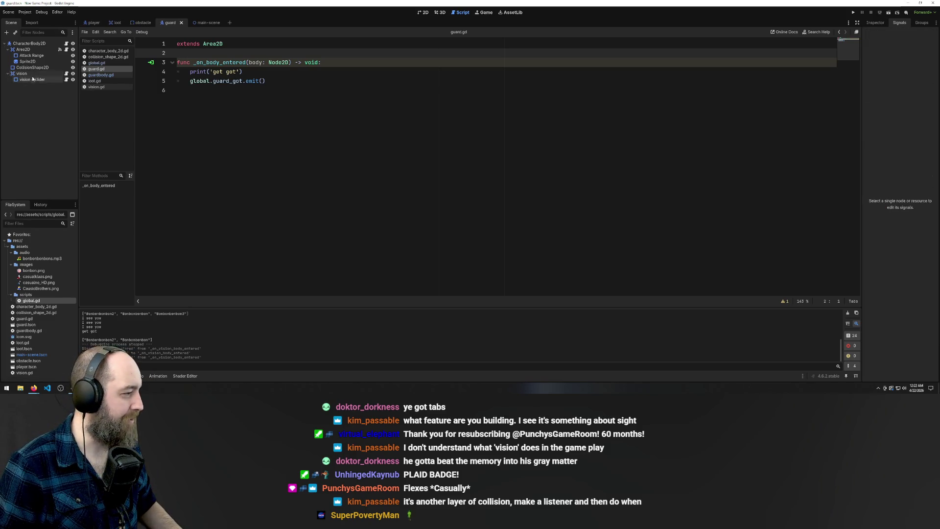
pyautogui.click(67, 74)
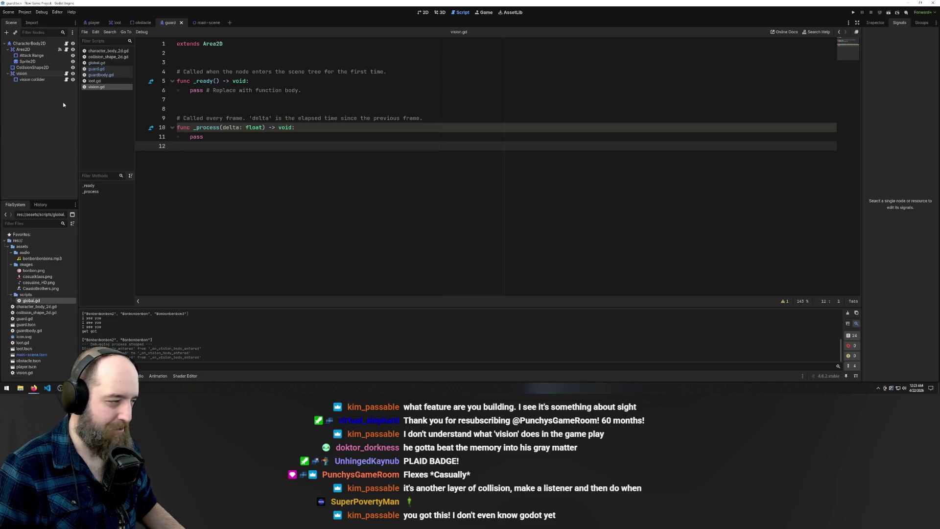
pyautogui.click(96, 63)
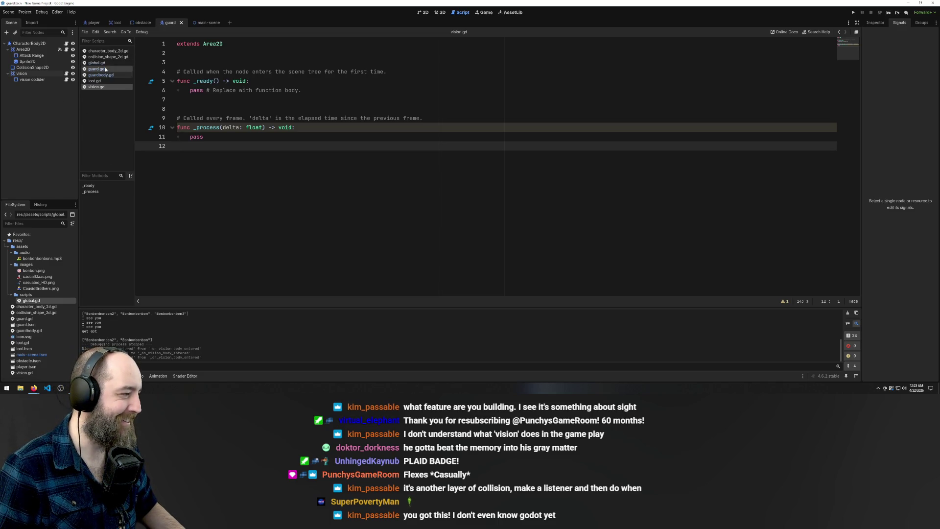
# - Paste the pickup_entered(pickup), guard_got() and guard_sees() signal lines into global.gd
pyautogui.write('signal pickup_entered(pickup) signal guard_got() signal guard_sees()')
pyautogui.click(255, 117)
pyautogui.click(265, 174)
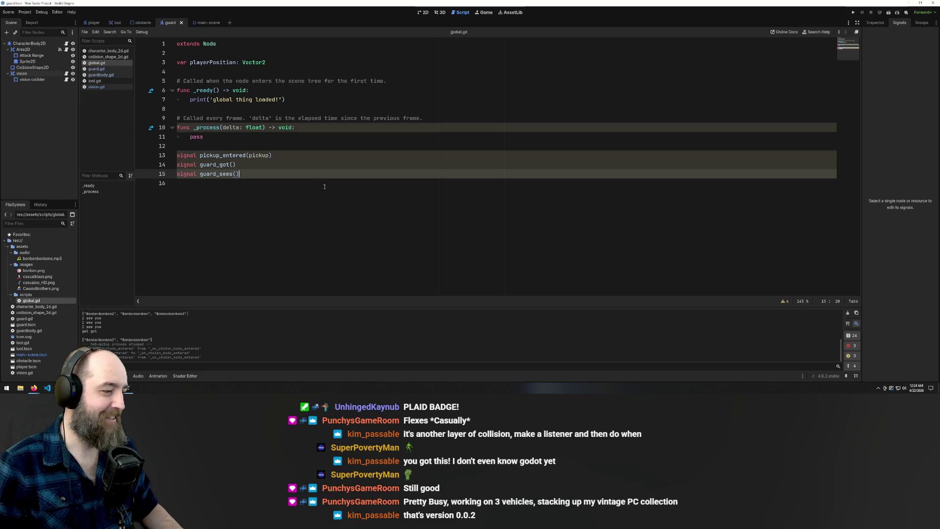
# - Check the guard_got and guard_sees declarations in global.gd
pyautogui.click(244, 244)
pyautogui.click(250, 139)
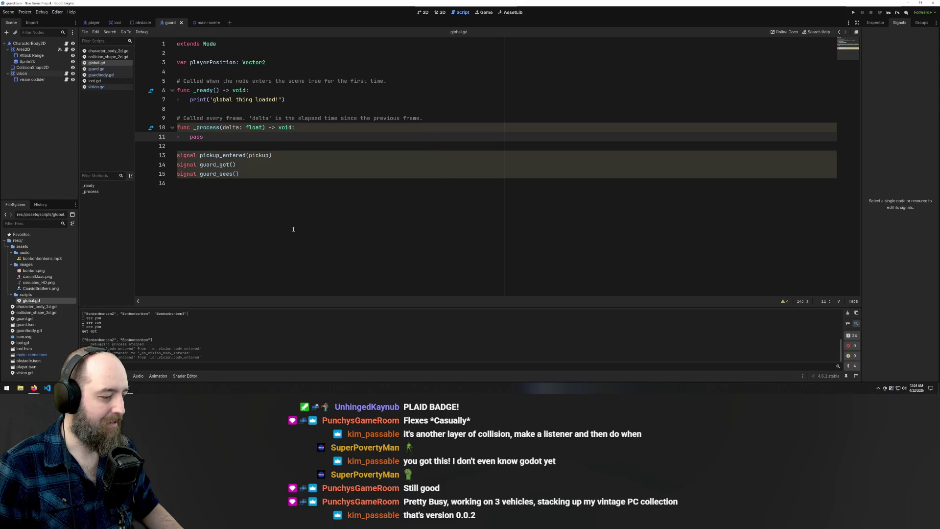
pyautogui.click(226, 165)
pyautogui.click(253, 173)
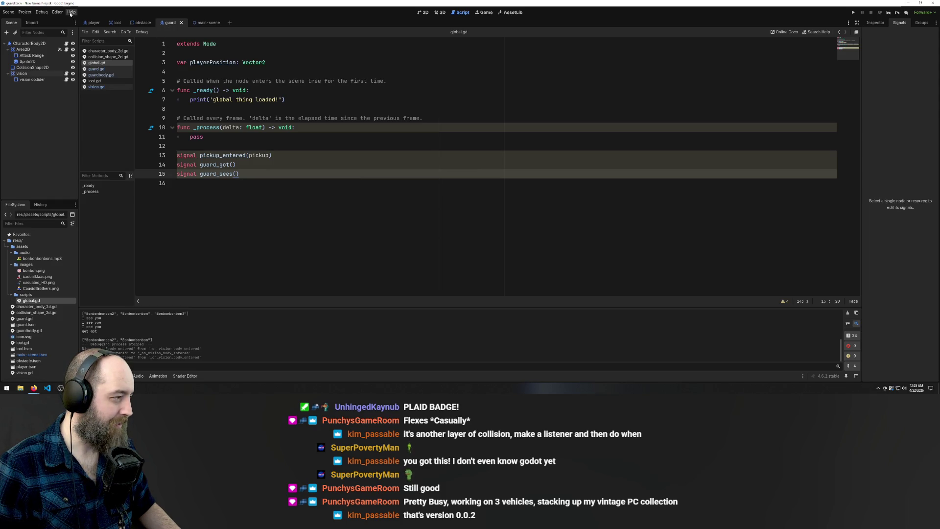
# - Select the _on_body_entered function in guard.gd for copying
pyautogui.click(103, 69)
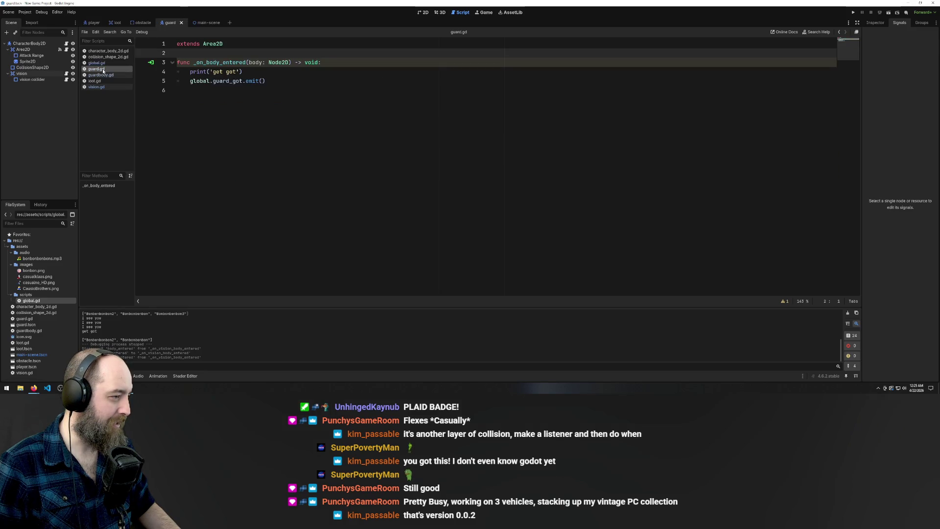
pyautogui.click(284, 79)
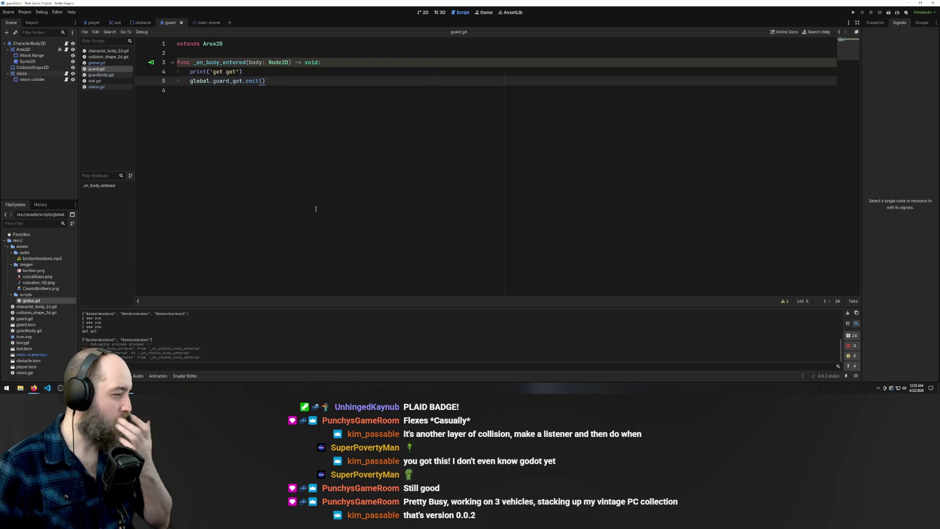
pyautogui.click(101, 87)
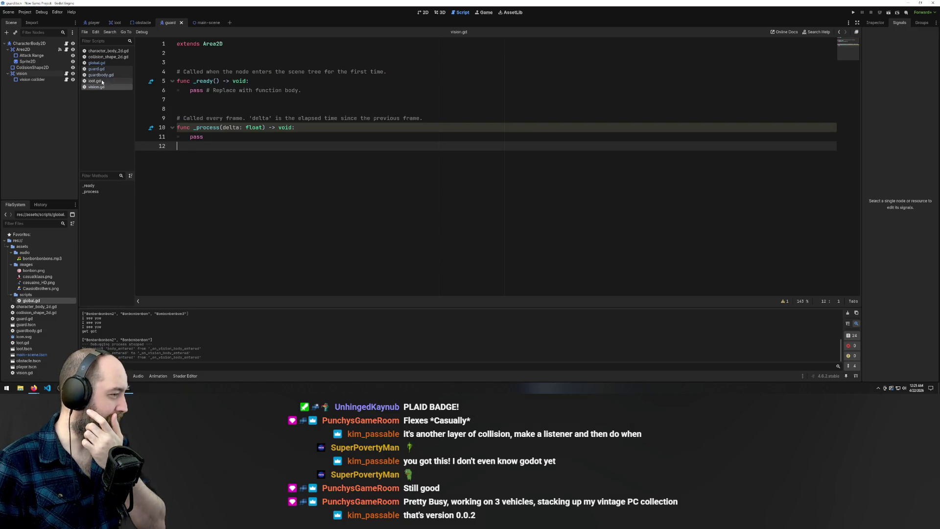
pyautogui.click(96, 69)
pyautogui.moveTo(301, 91); pyautogui.dragTo(169, 62)
pyautogui.hotkey('ctrl', 'c')
# - Replace vision.gd's template _ready and _process functions with the copied _on_body_entered handler
pyautogui.click(94, 87)
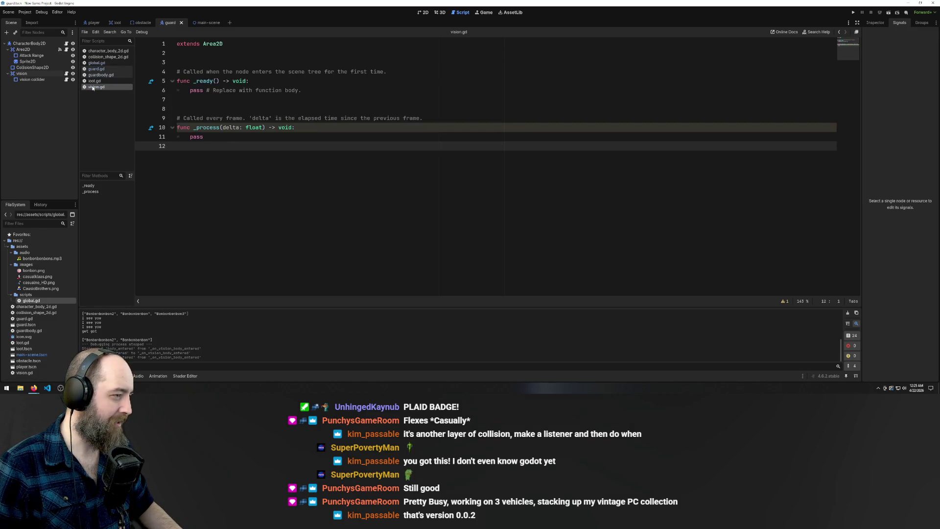
pyautogui.moveTo(228, 144)
pyautogui.mouseDown()
pyautogui.moveTo(176, 127)
pyautogui.moveTo(177, 71)
pyautogui.mouseUp()
pyautogui.hotkey('ctrl', 'v')
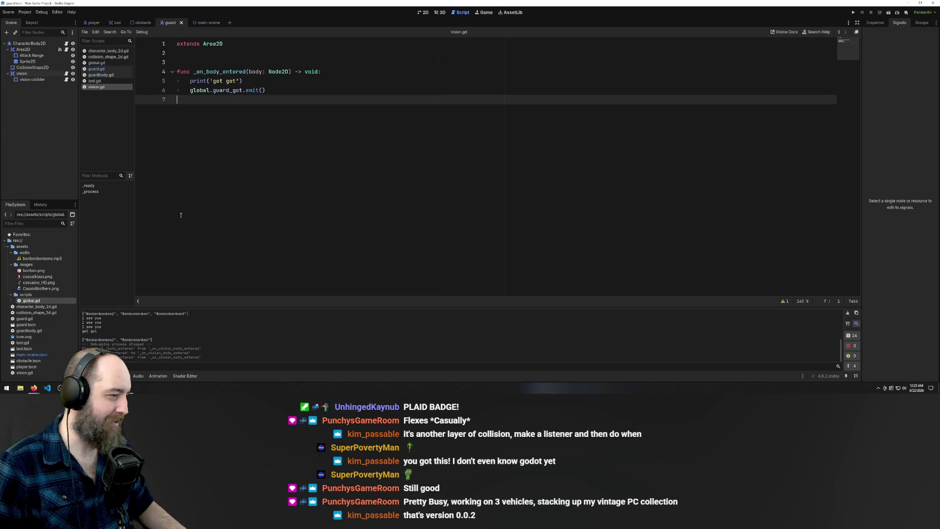
pyautogui.click(249, 60)
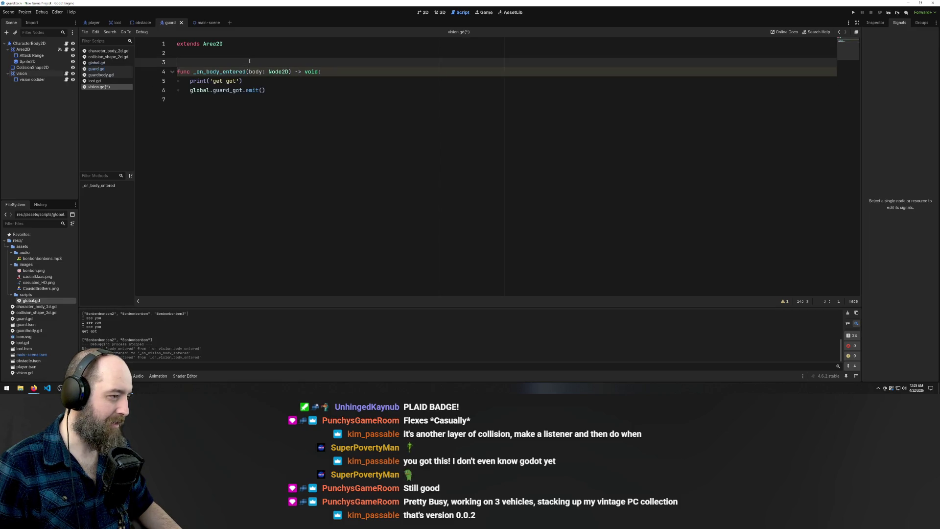
pyautogui.click(212, 139)
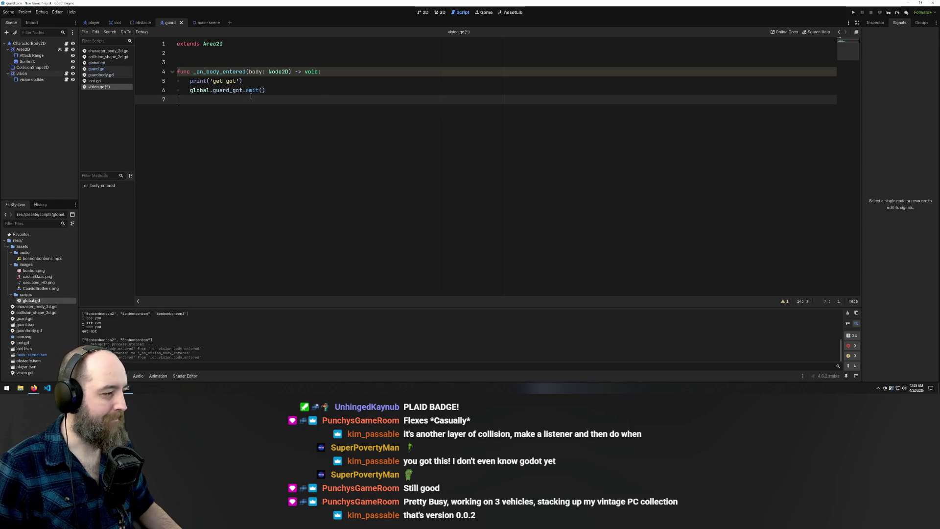
# - Delete the guard_got emit line from the pasted handler in vision.gd
pyautogui.click(284, 90)
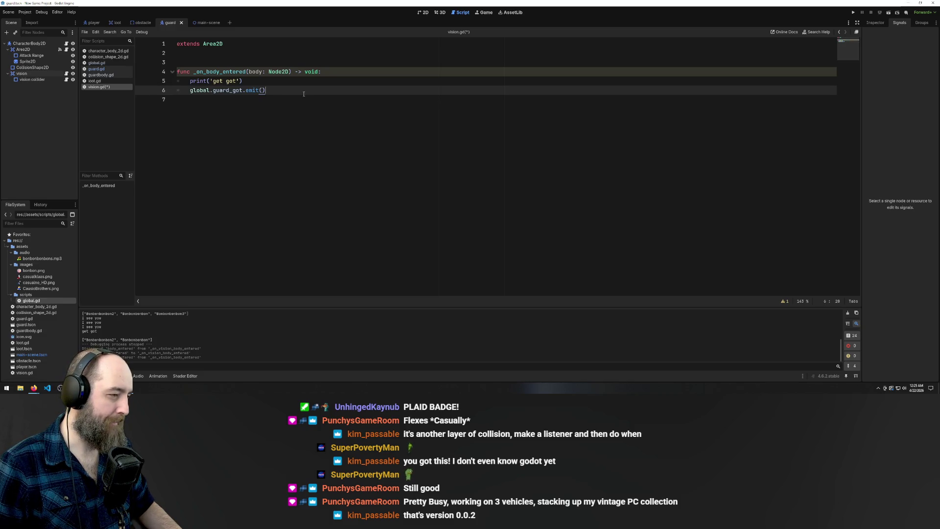
pyautogui.moveTo(301, 92); pyautogui.dragTo(104, 93)
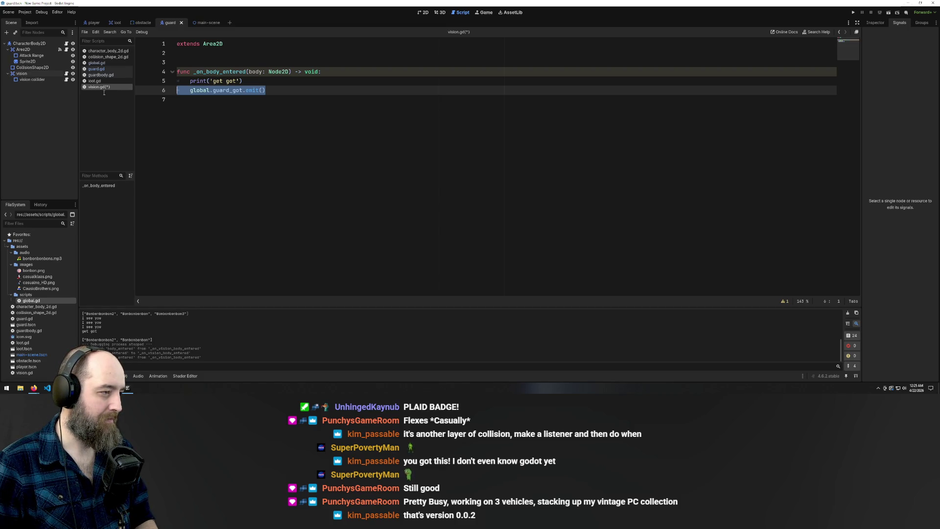
pyautogui.press('Delete')
pyautogui.click(725, 96)
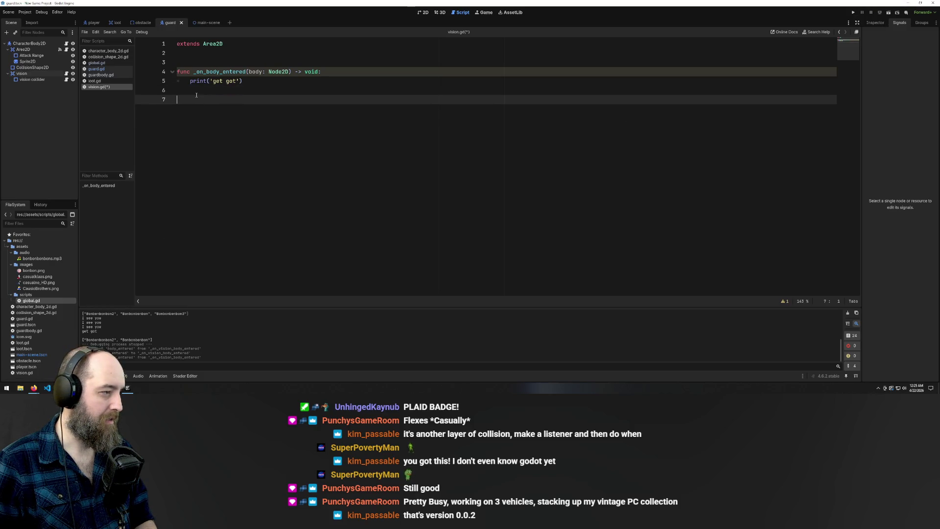
# - Undo that deletion and remove the whole _on_body_entered handler, leaving only 'extends Area2D'
pyautogui.click(22, 73)
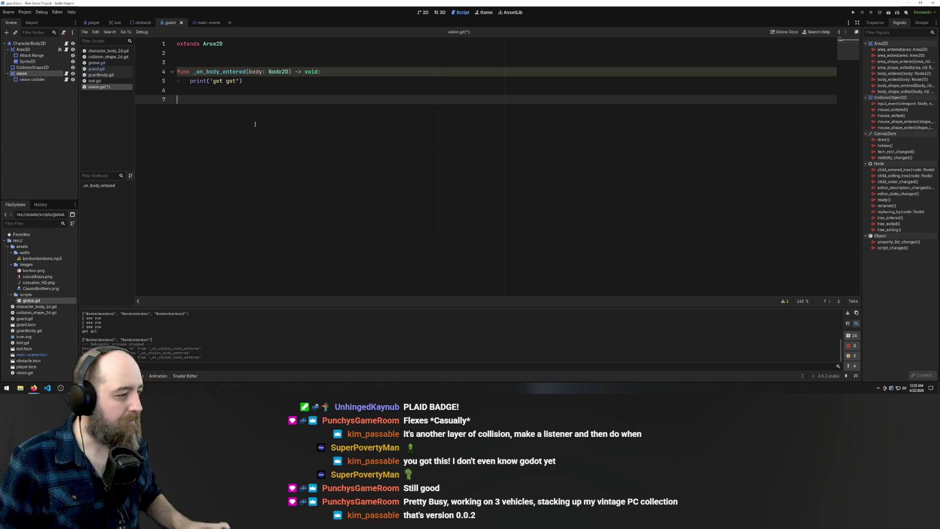
pyautogui.hotkey('ctrl', 'z')
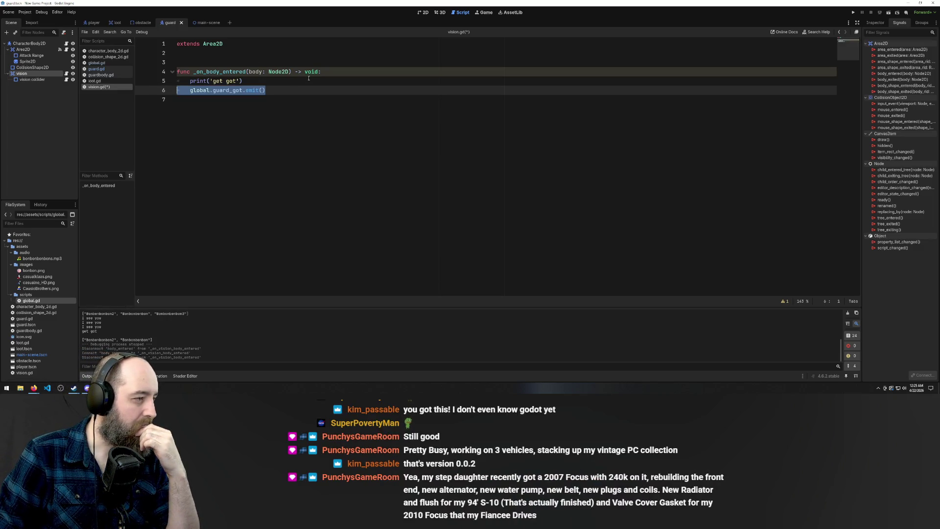
pyautogui.hotkey('shift', 'Left')
pyautogui.hotkey('shift', 'Up')
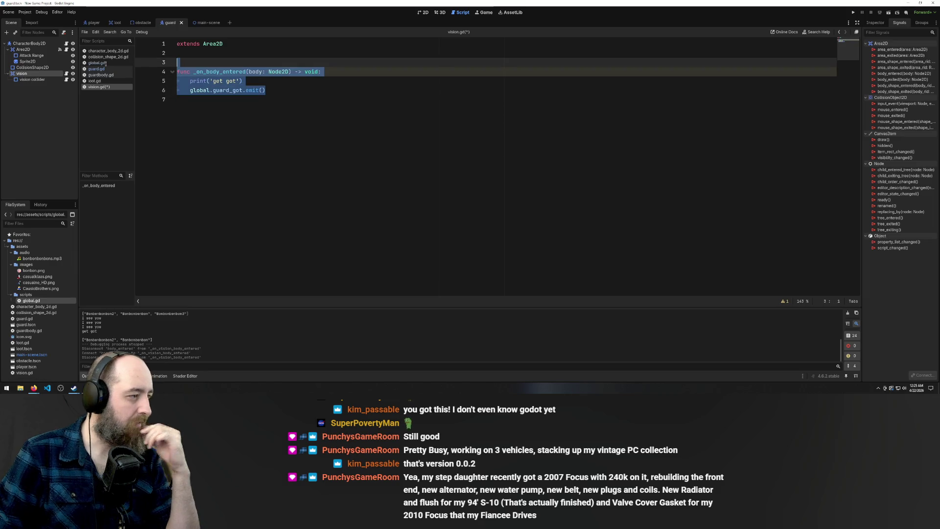
pyautogui.hotkey('shift', 'Home')
pyautogui.press('BackSpace')
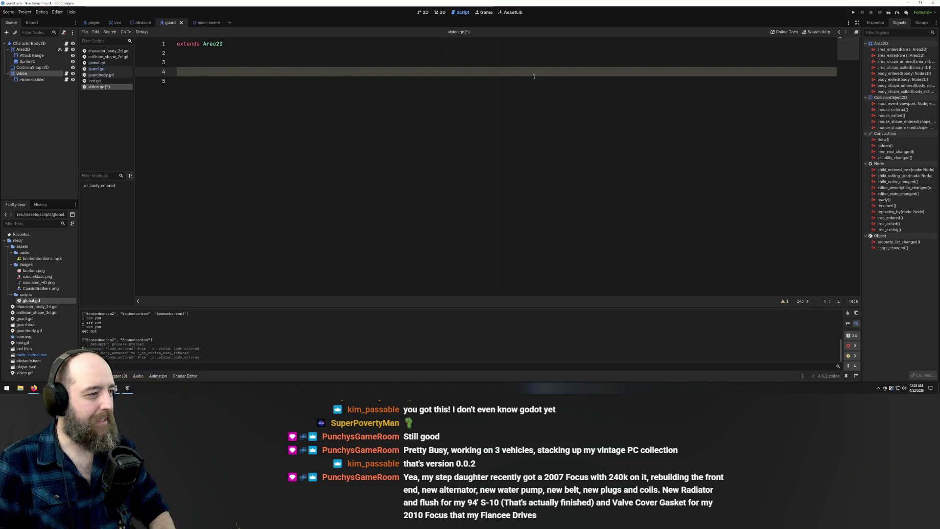
# - Connect the vision area's body_entered signal to the CharacterBody2D guard body
pyautogui.click(904, 76)
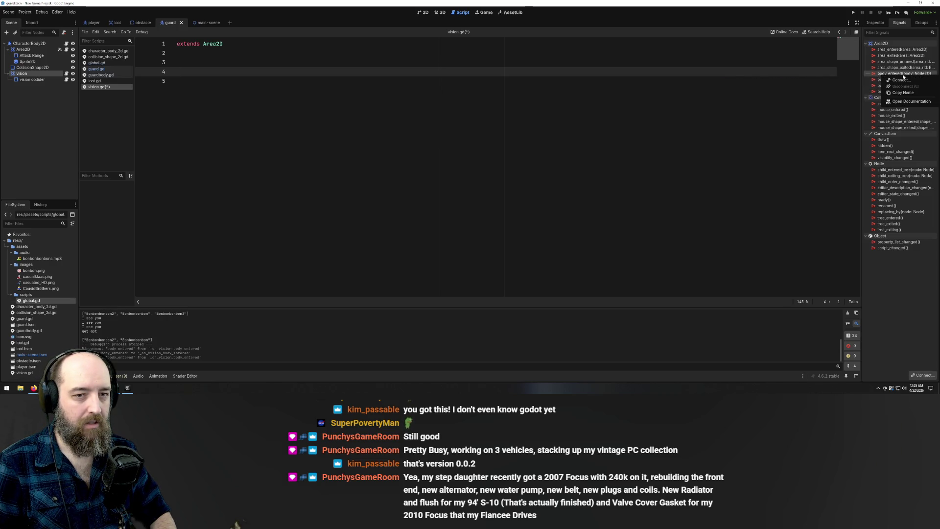
pyautogui.doubleClick(904, 75)
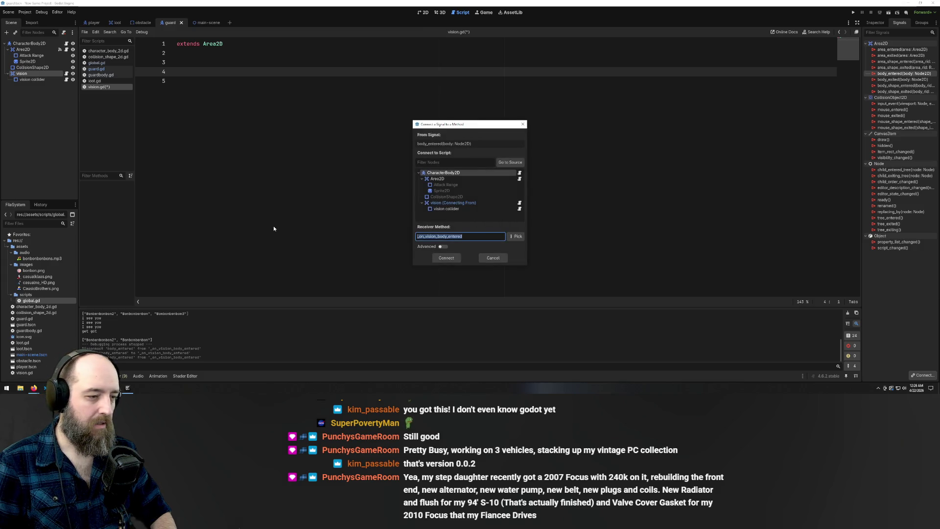
pyautogui.click(445, 204)
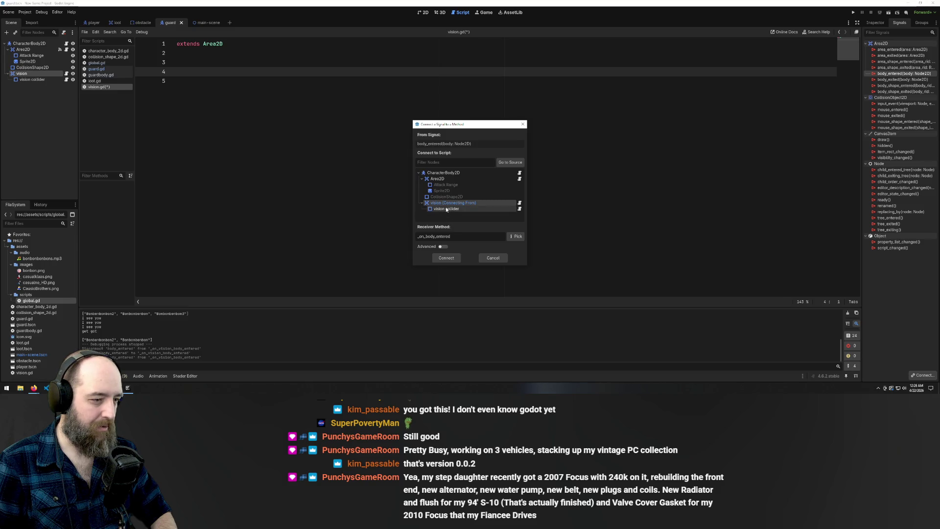
pyautogui.click(442, 173)
pyautogui.click(445, 256)
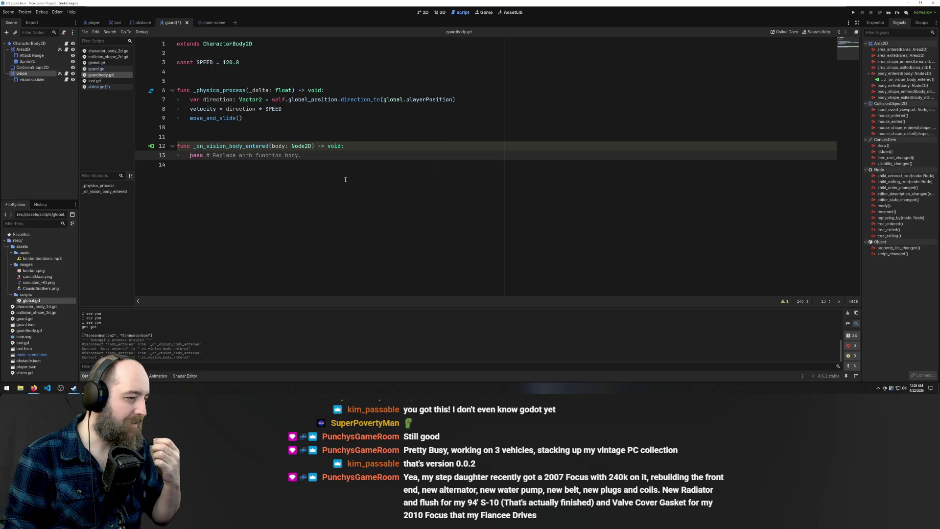
# - Delete the _on_vision_body_entered stub and its leftover blank line from guardbody.gd
pyautogui.moveTo(330, 156); pyautogui.dragTo(92, 143)
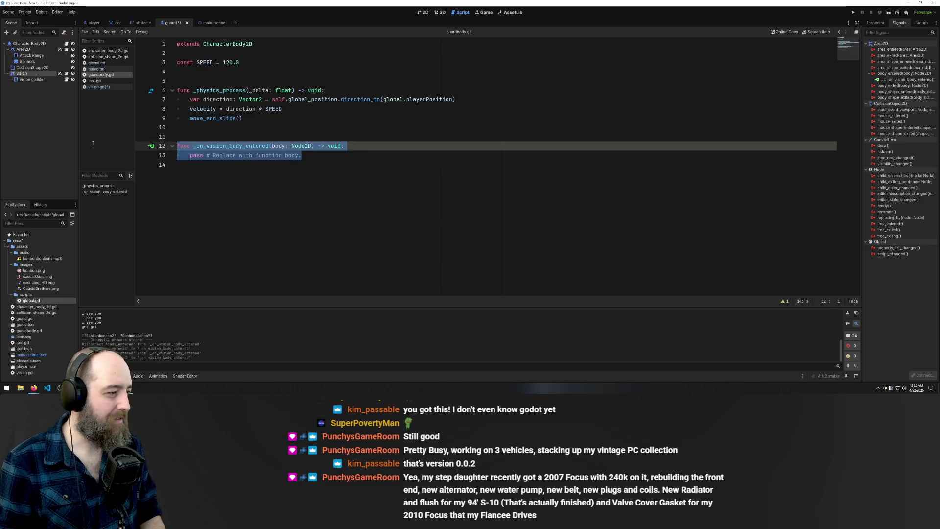
pyautogui.press('BackSpace')
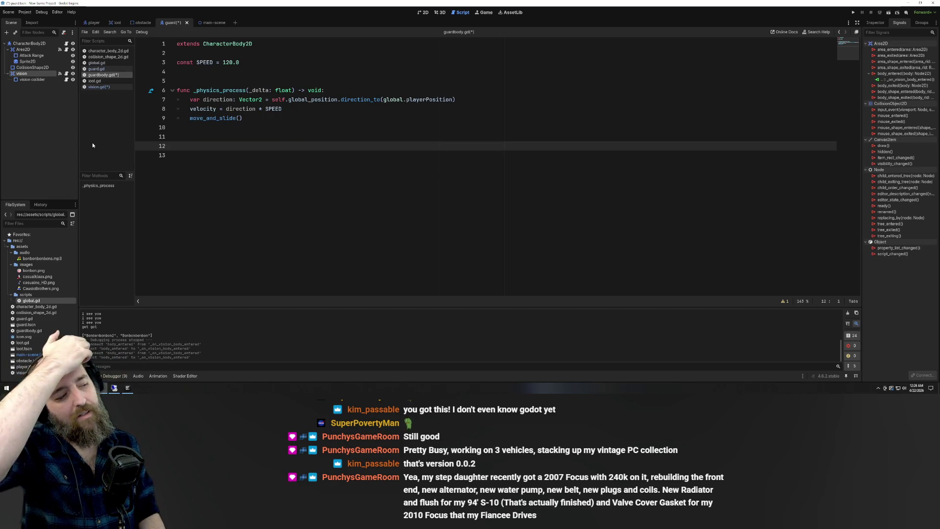
pyautogui.press('BackSpace')
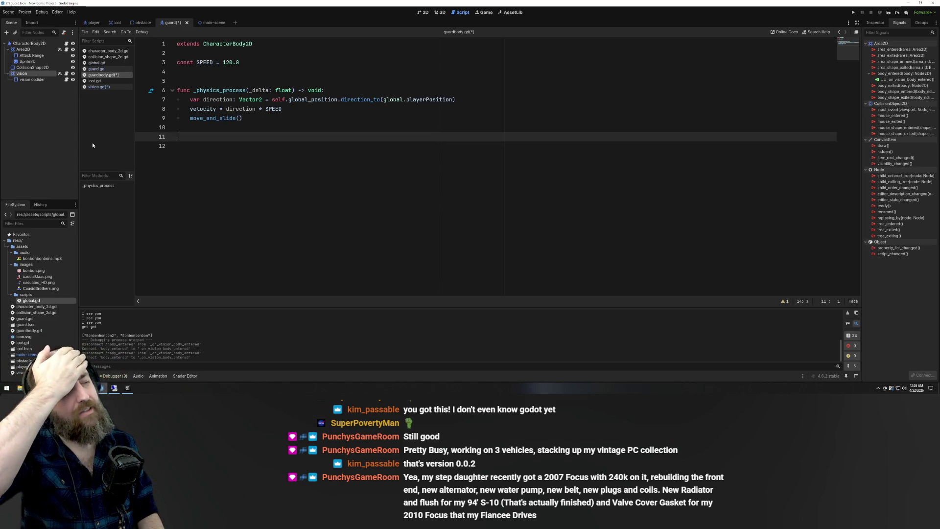
pyautogui.click(30, 43)
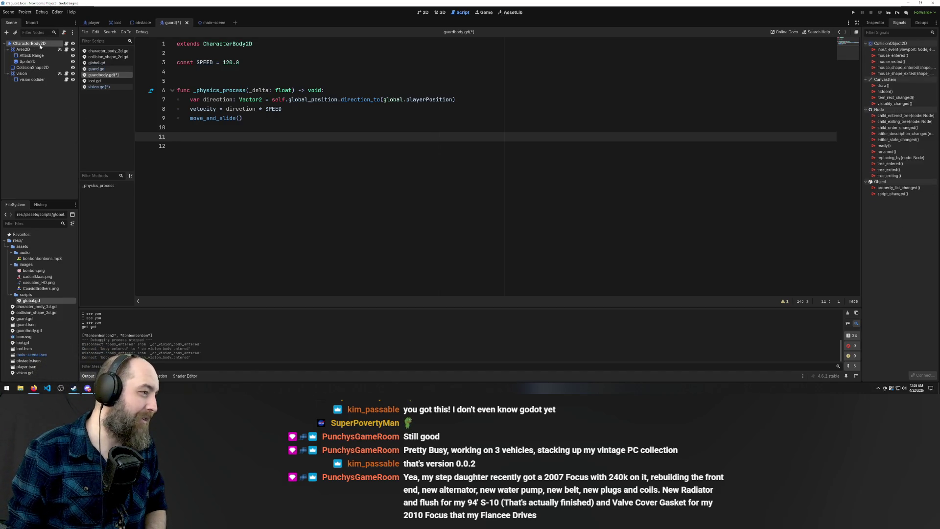
# - Open character_body_2d.gd and place the caret after the inventory append line
pyautogui.click(114, 52)
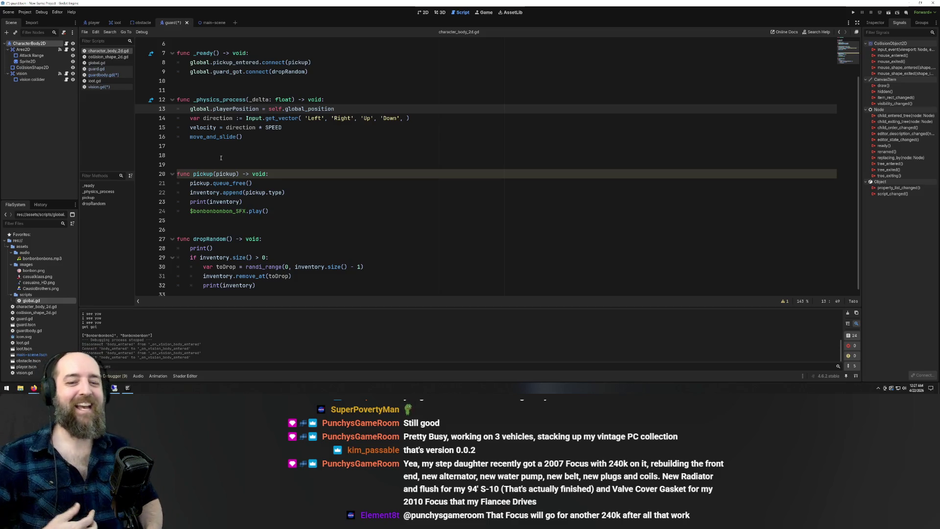
pyautogui.rightClick(223, 158)
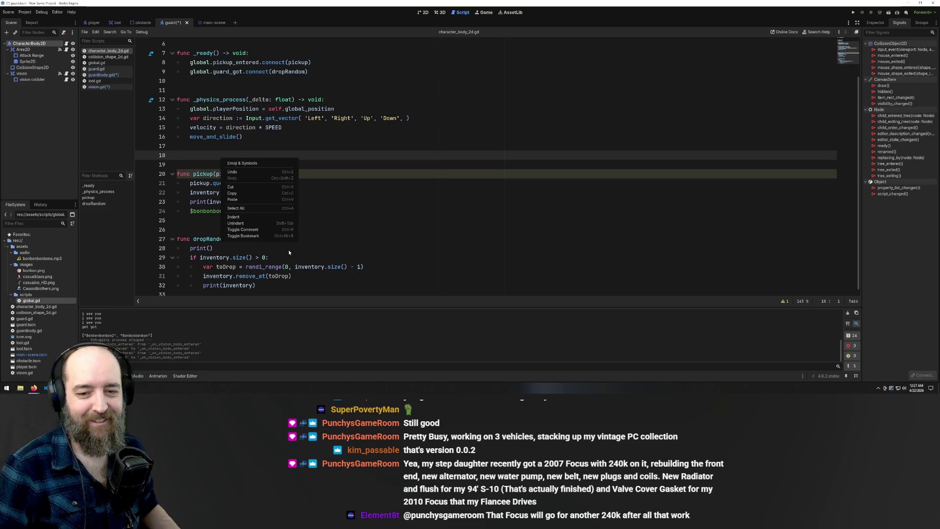
pyautogui.click(575, 234)
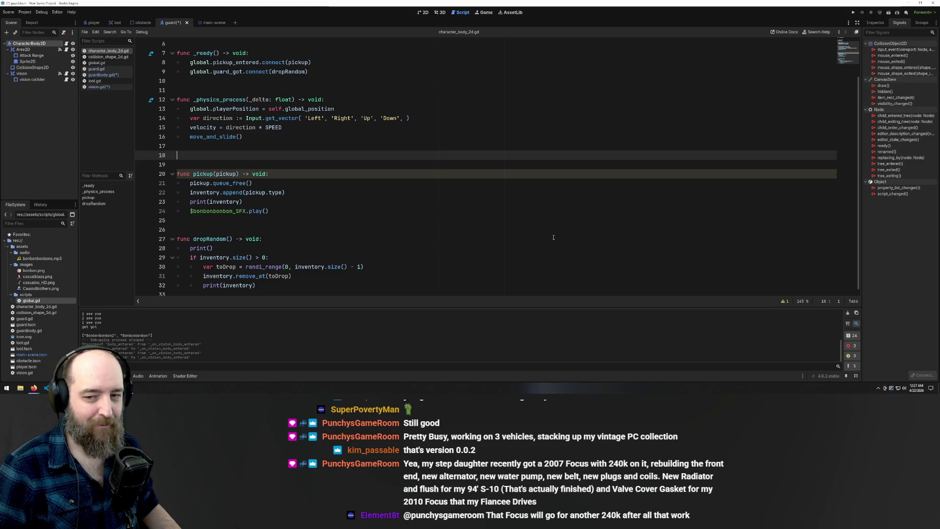
pyautogui.click(319, 191)
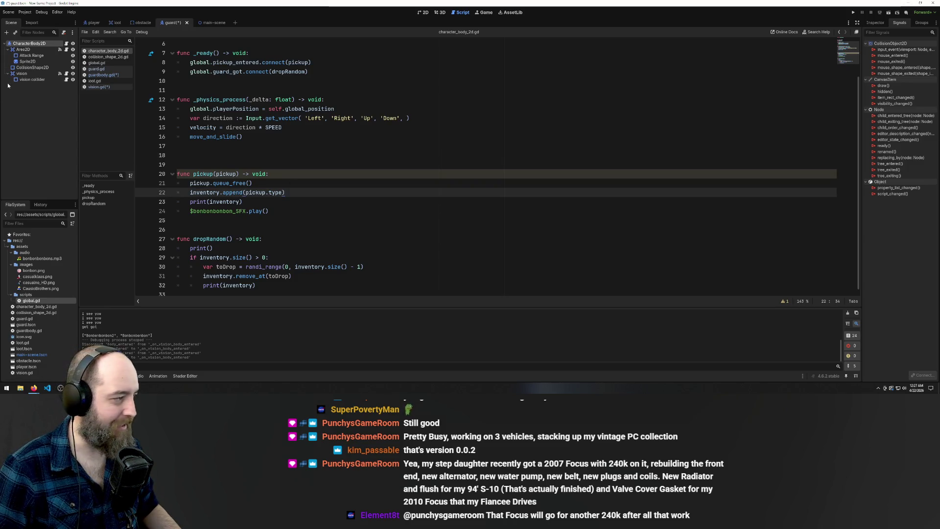